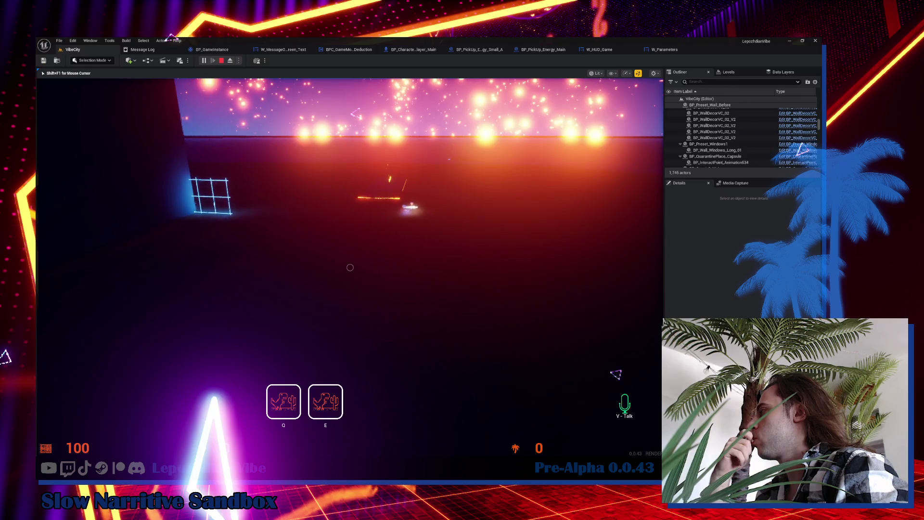
# Walk the character forward, back and right around the level in Play-in-Editor.
pyautogui.press('s')
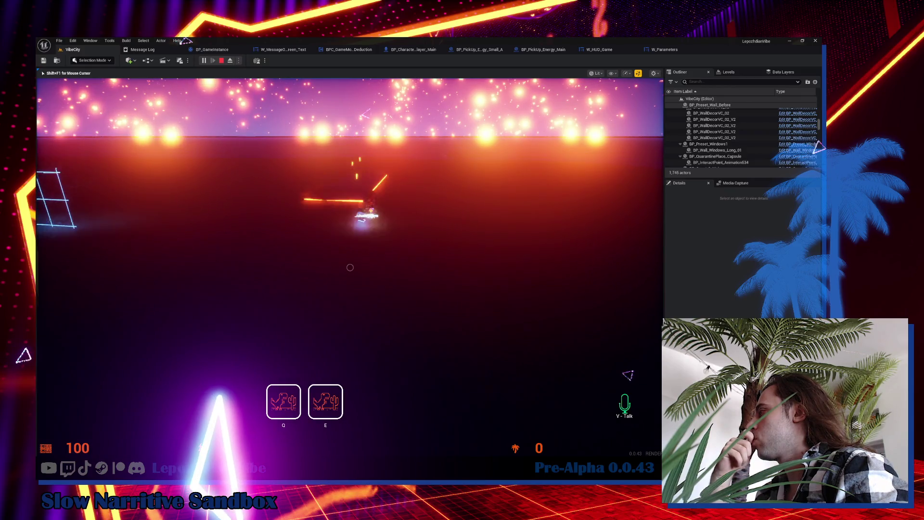
pyautogui.press('w')
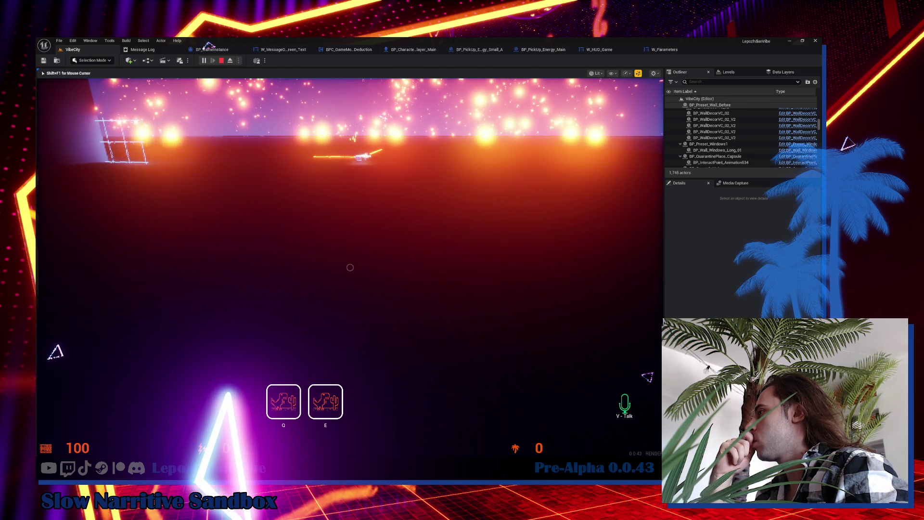
pyautogui.press('s')
pyautogui.press('w')
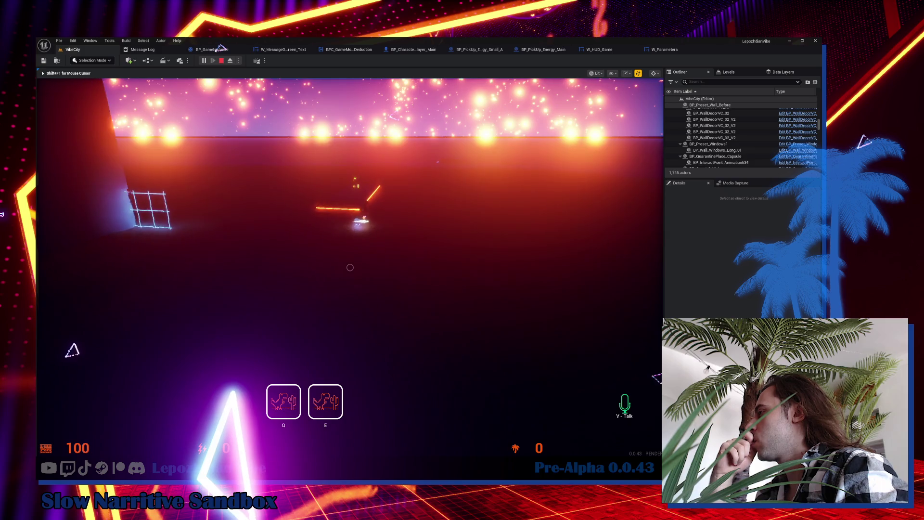
pyautogui.press('s')
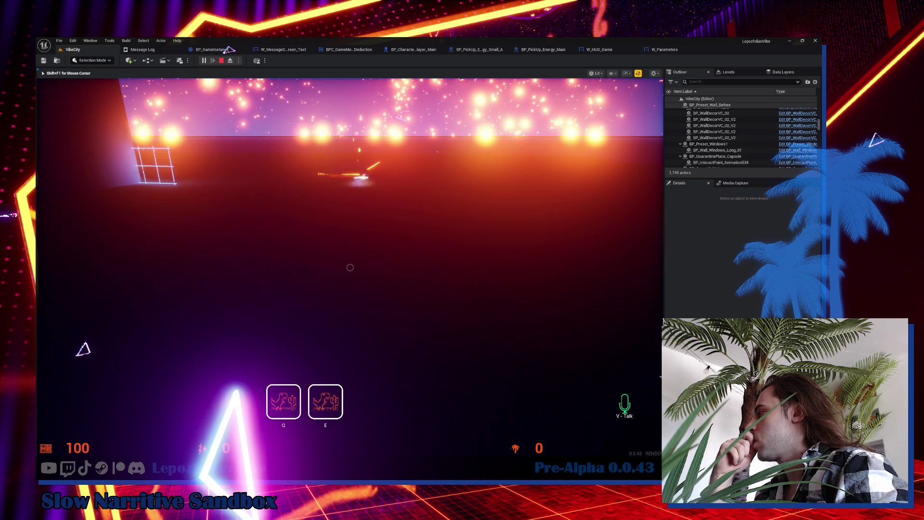
pyautogui.press('d')
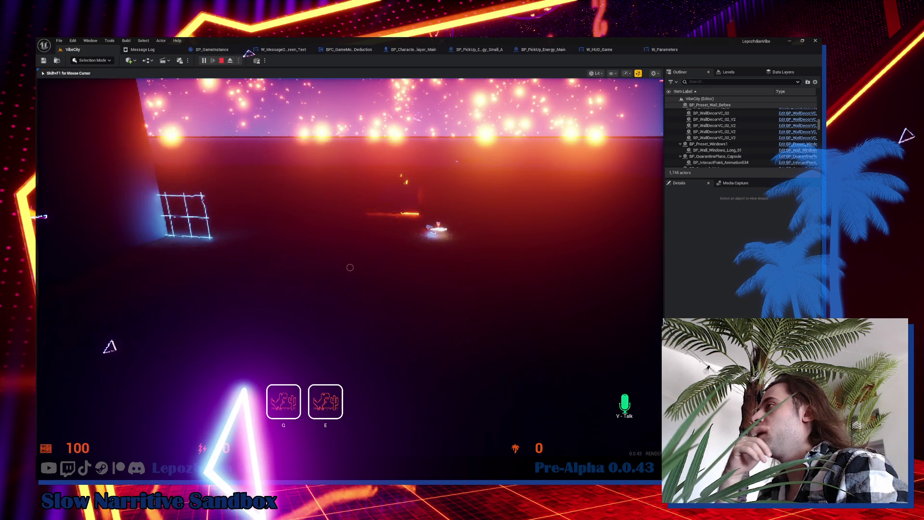
# Finish moving the character, stop the play-test, and view the W_HUD_Game event graph.
pyautogui.press('w')
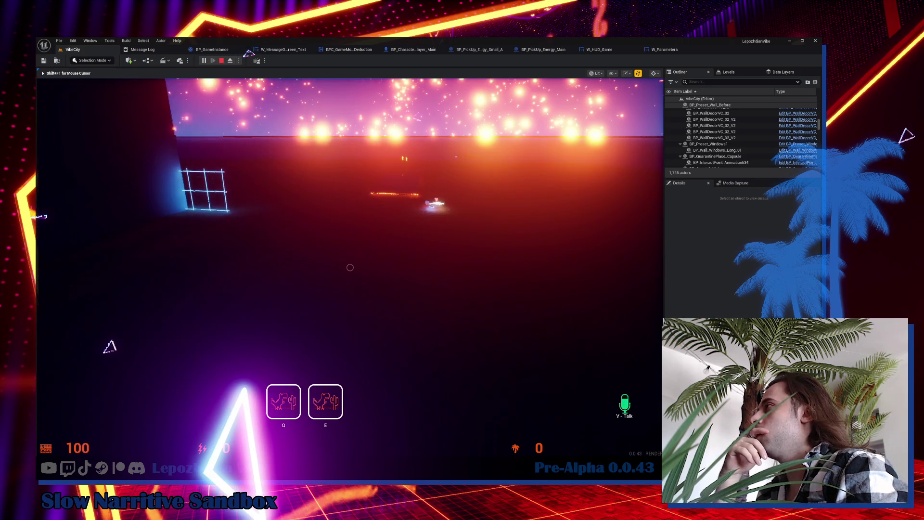
pyautogui.press('s')
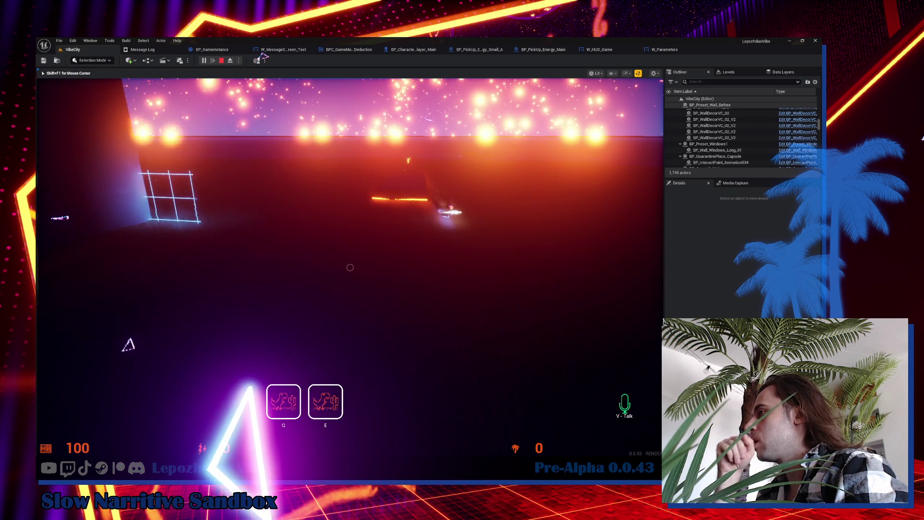
pyautogui.press('w')
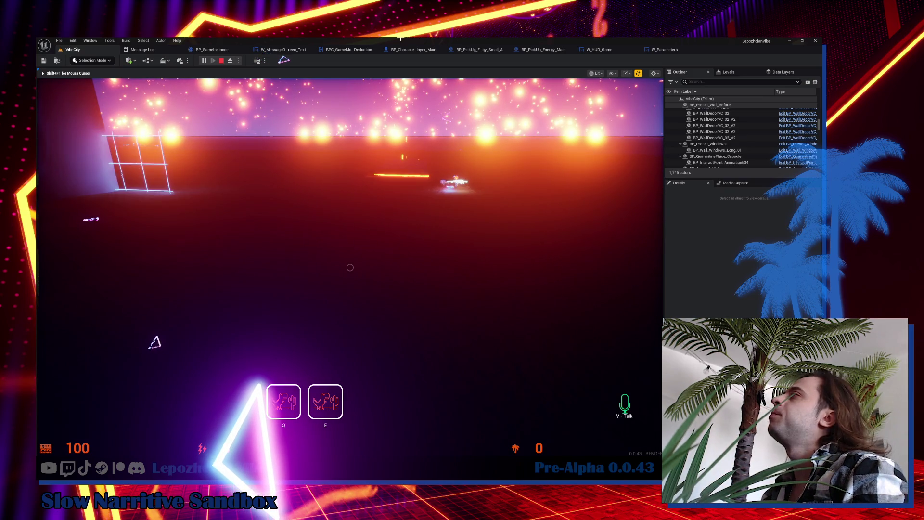
pyautogui.press('Escape')
pyautogui.click(601, 50)
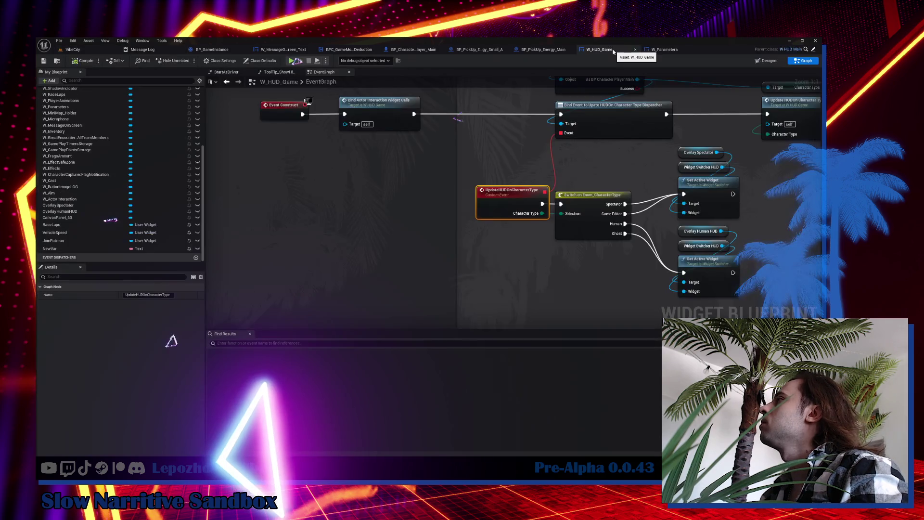
# Select the four HUD Switcher binding nodes, then switch to the W_Parameters event graph.
pyautogui.scroll(3, 416, 206)
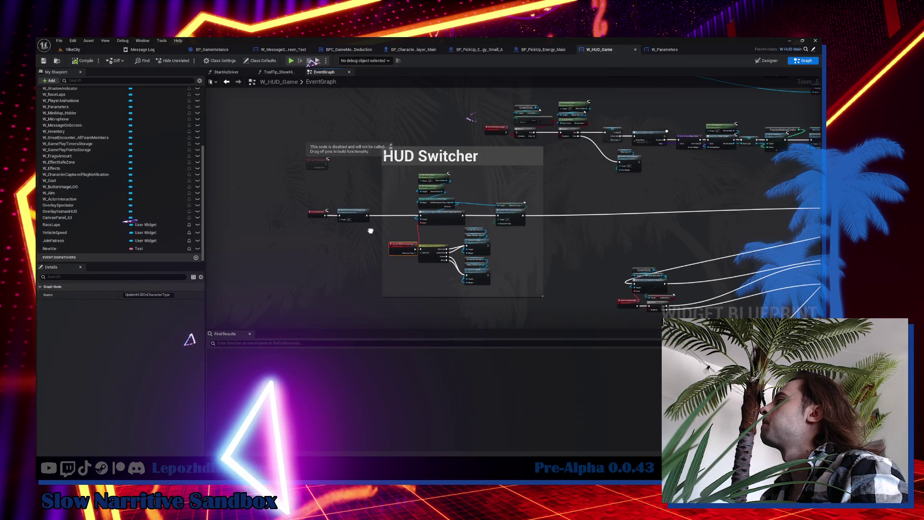
pyautogui.moveTo(400, 139); pyautogui.dragTo(486, 235)
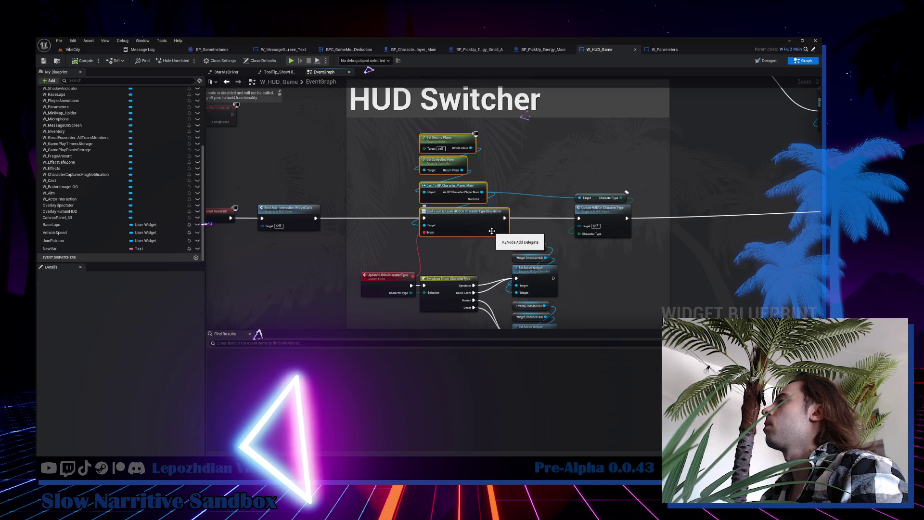
pyautogui.click(666, 49)
pyautogui.scroll(-3, 384, 272)
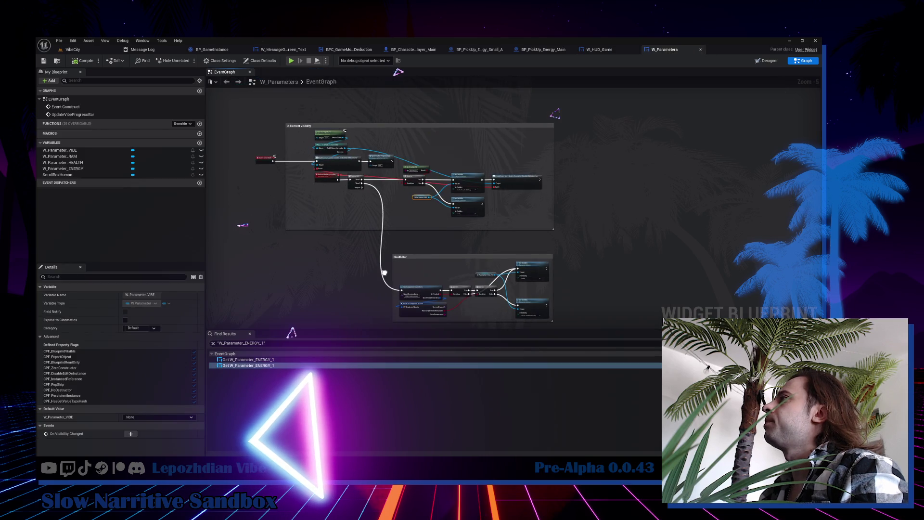
# Review W_Parameters' Ui Element Visibility nodes, then return to the W_HUD_Game HUD Switcher graph.
pyautogui.hotkey('ctrl', 'a')
pyautogui.scroll(4, 368, 250)
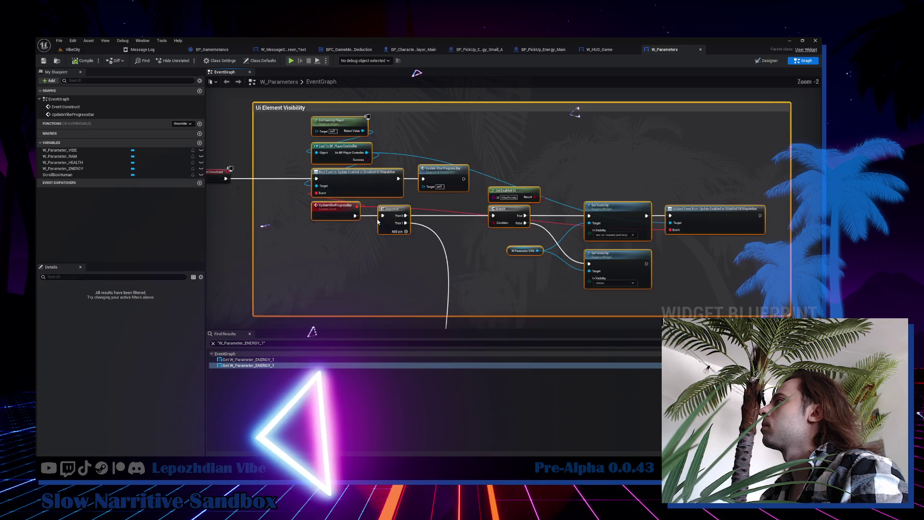
pyautogui.click(359, 249)
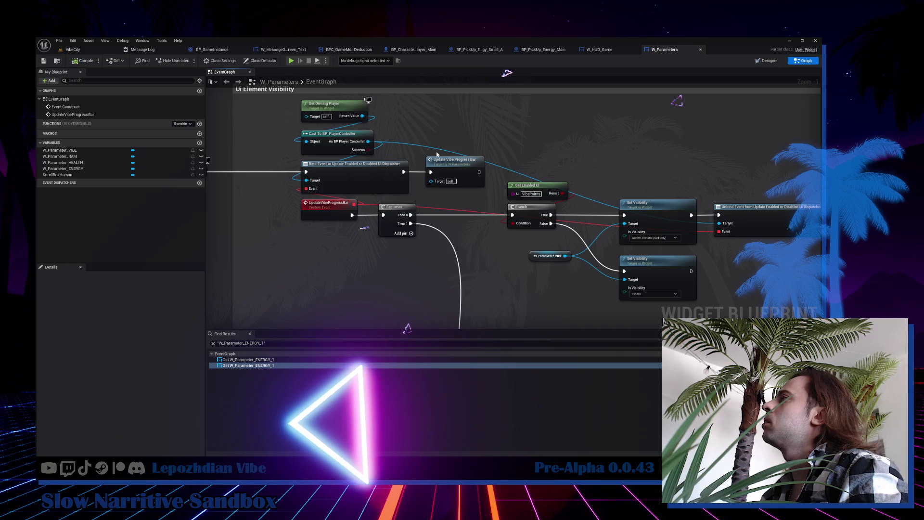
pyautogui.click(599, 49)
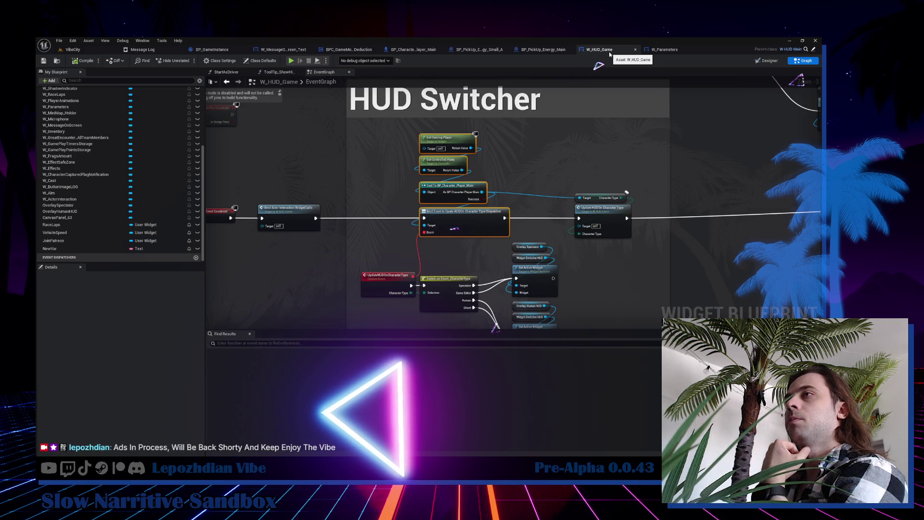
# Check the BP_Character_Player_Main SetCharacterType and BP_PickUp_Energy_Main PickUp graphs.
pyautogui.moveTo(415, 141); pyautogui.dragTo(384, 133)
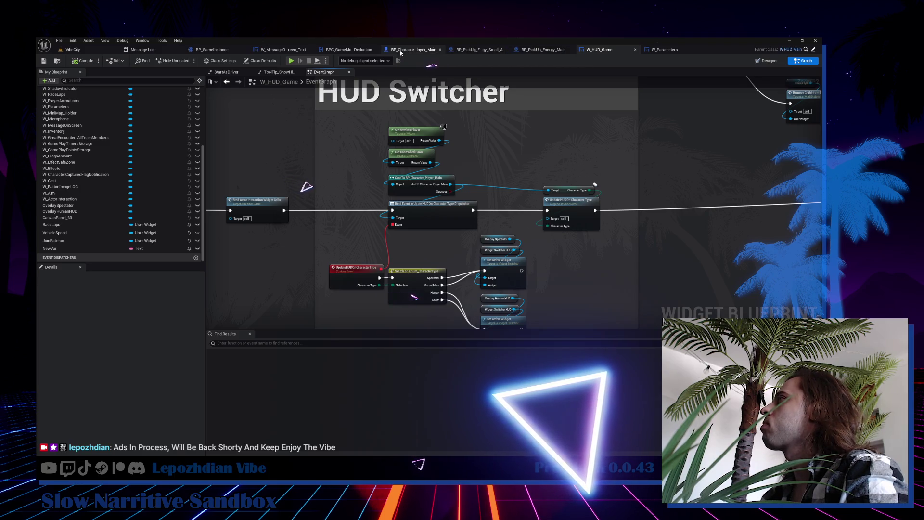
pyautogui.click(401, 50)
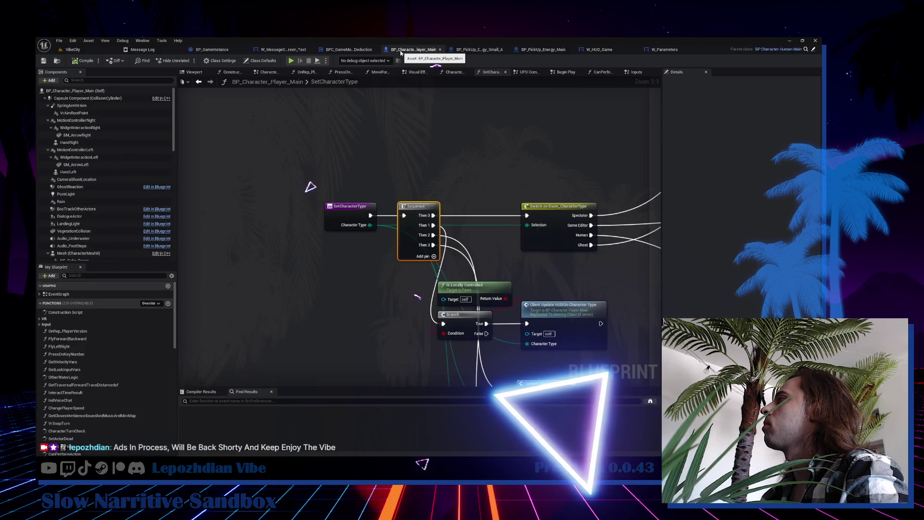
pyautogui.click(489, 51)
pyautogui.click(538, 51)
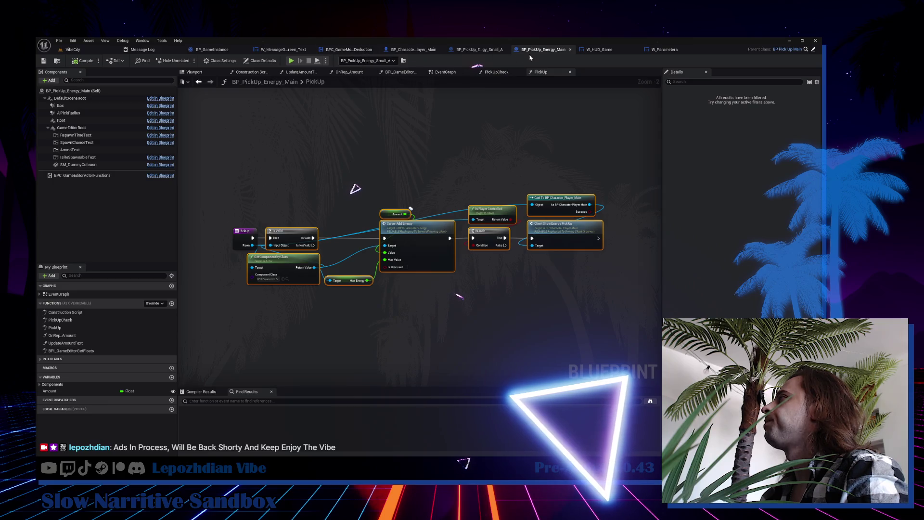
pyautogui.click(619, 48)
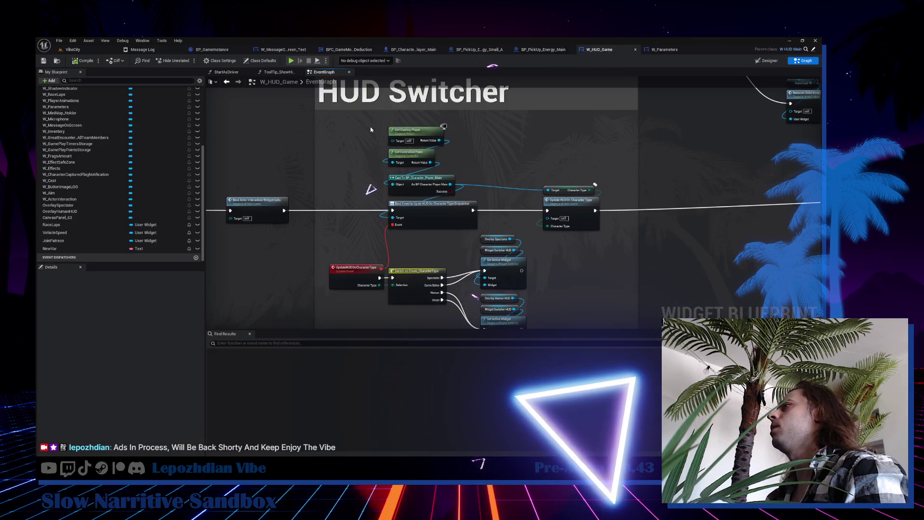
# Select the Get Owning Player to Bind Event nodes and UpdateHUDOnCharacterType, then open W_Parameters.
pyautogui.moveTo(381, 134); pyautogui.dragTo(391, 240)
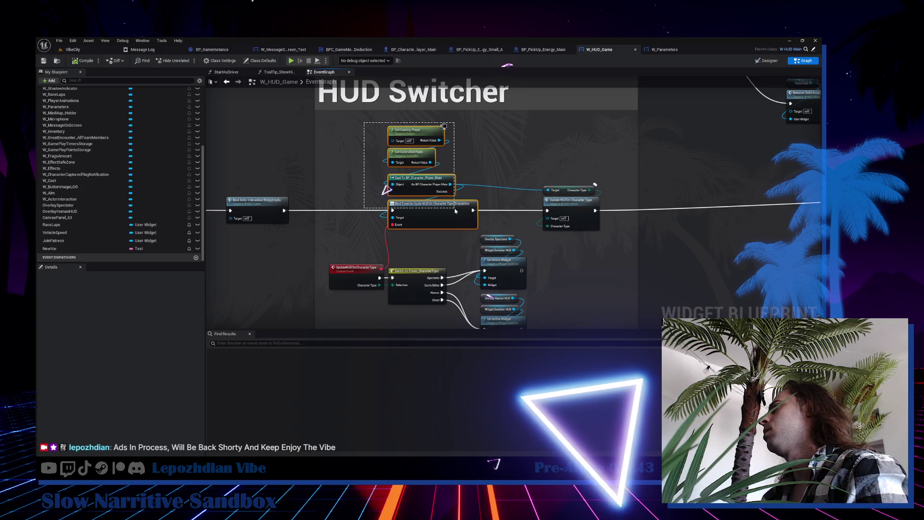
pyautogui.moveTo(357, 289); pyautogui.dragTo(357, 290)
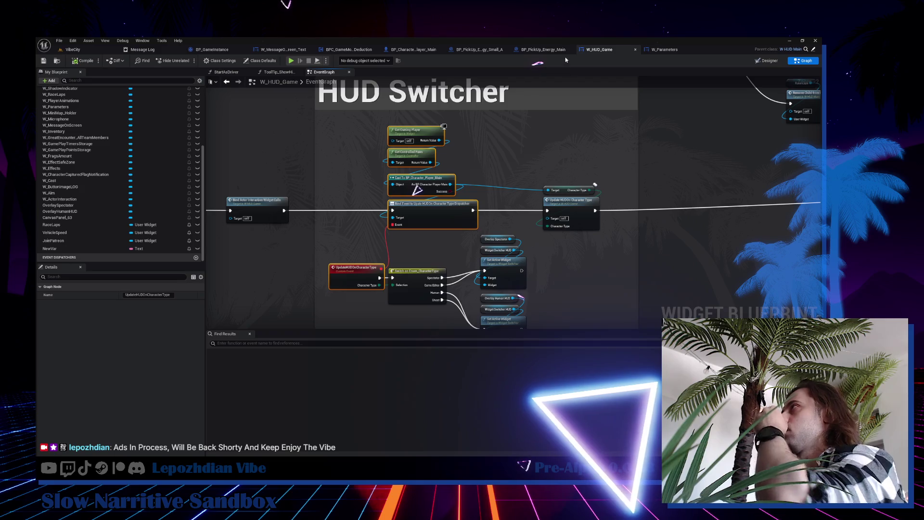
pyautogui.click(666, 50)
pyautogui.scroll(-1, 446, 203)
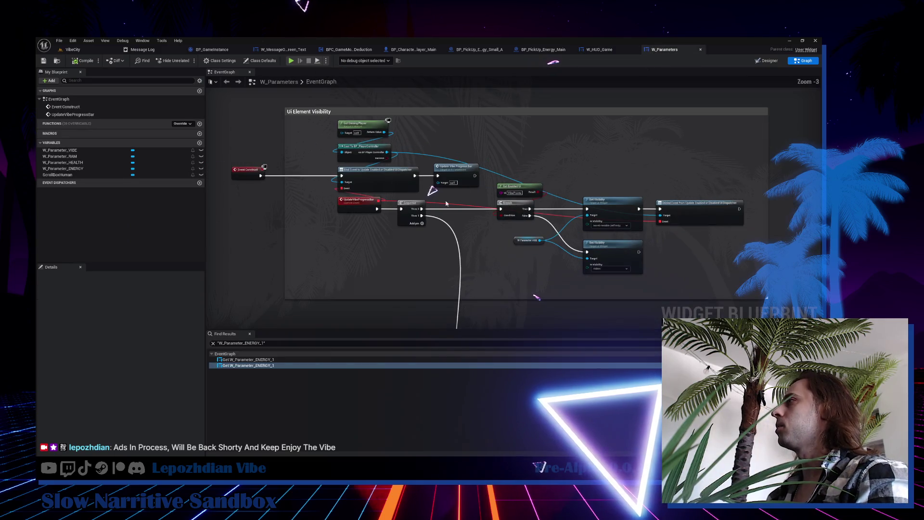
# Paste the HUD binding nodes, chain them after UpdateVibeProgressBar, and convert the character cast to pure.
pyautogui.scroll(-3, 446, 204)
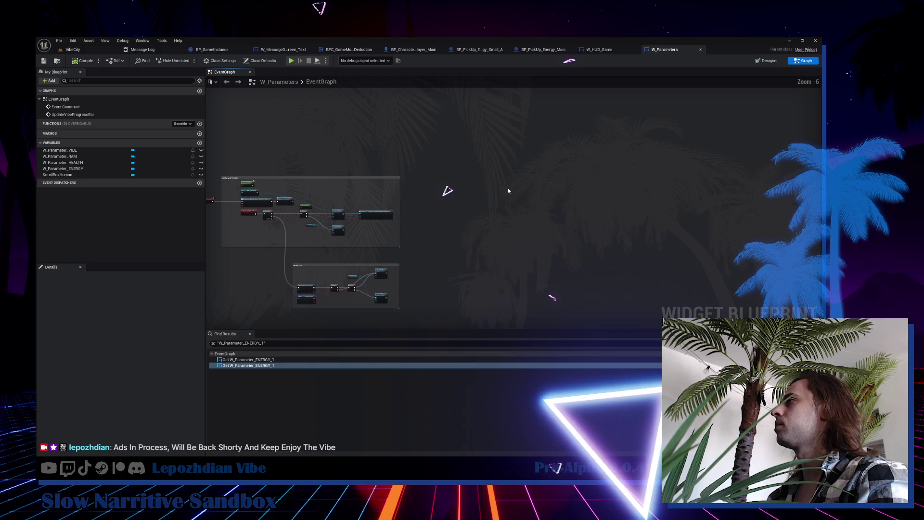
pyautogui.scroll(2, 402, 229)
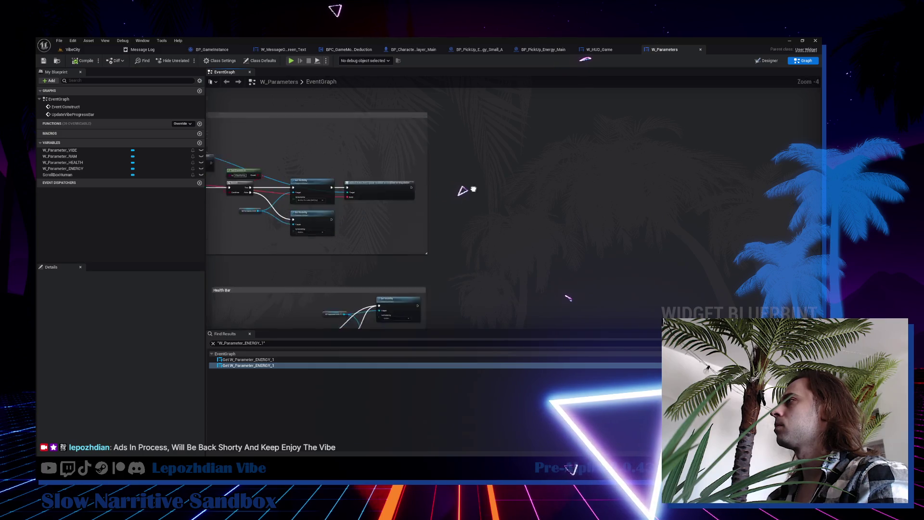
pyautogui.hotkey('ctrl', 'v')
pyautogui.moveTo(457, 222); pyautogui.dragTo(483, 201)
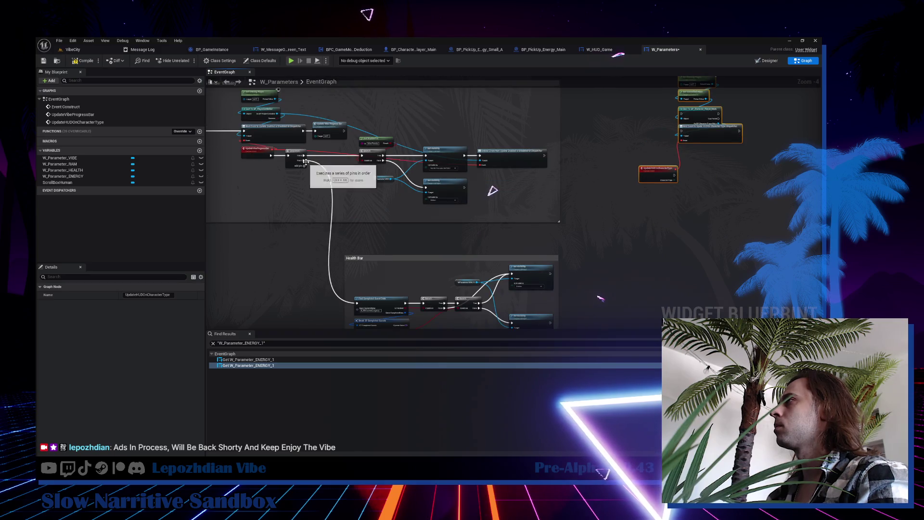
pyautogui.moveTo(345, 131); pyautogui.dragTo(681, 131)
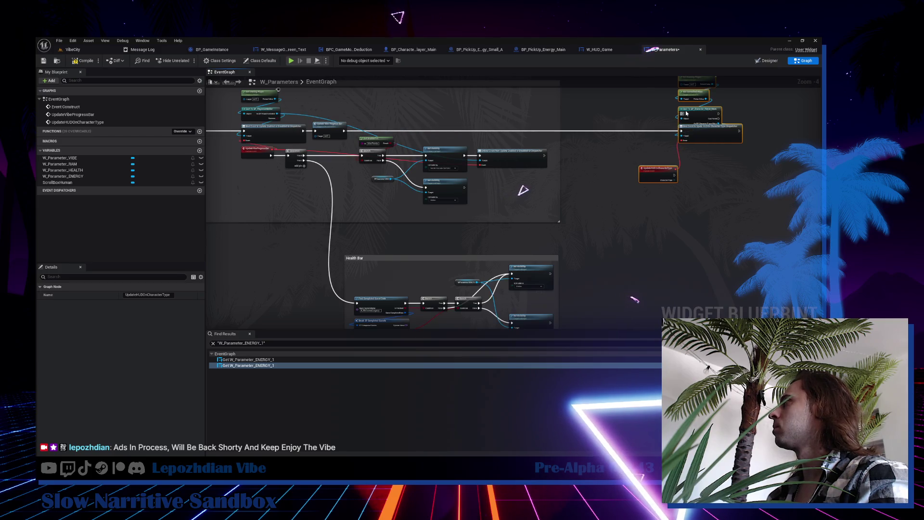
pyautogui.rightClick(693, 110)
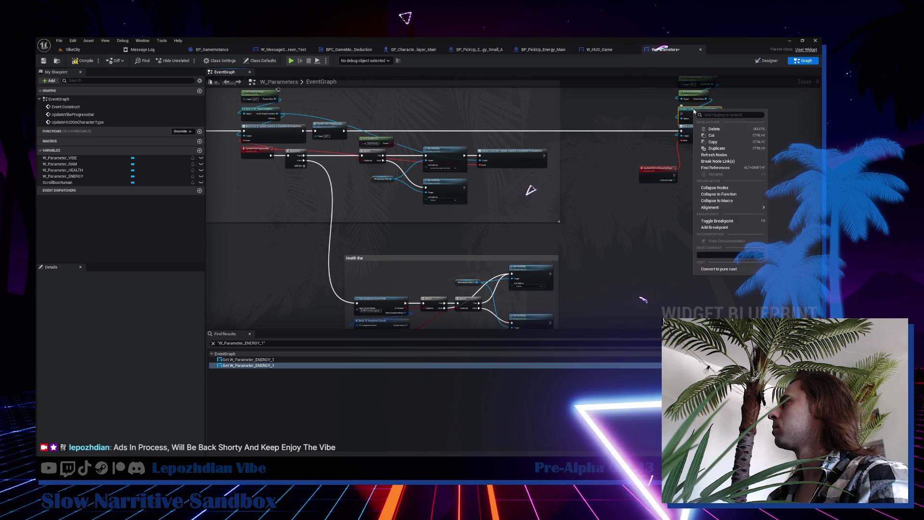
pyautogui.click(742, 271)
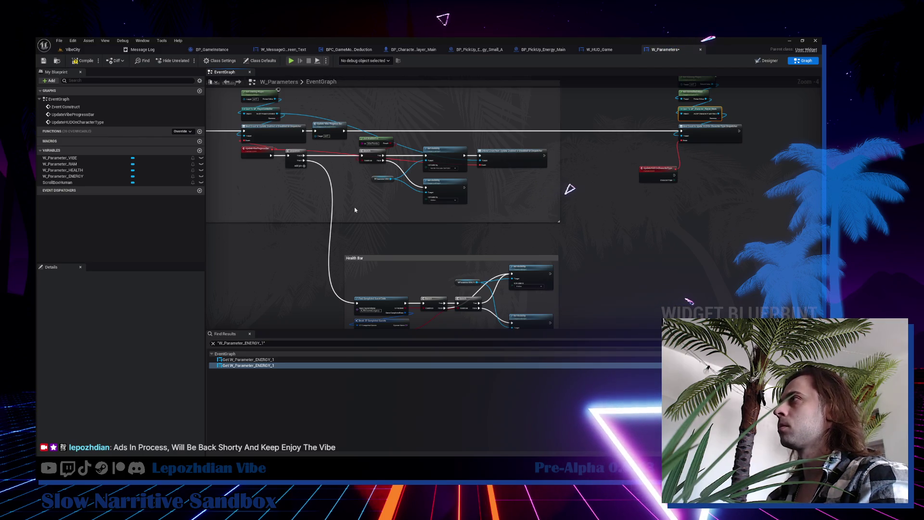
pyautogui.moveTo(682, 134); pyautogui.dragTo(652, 168)
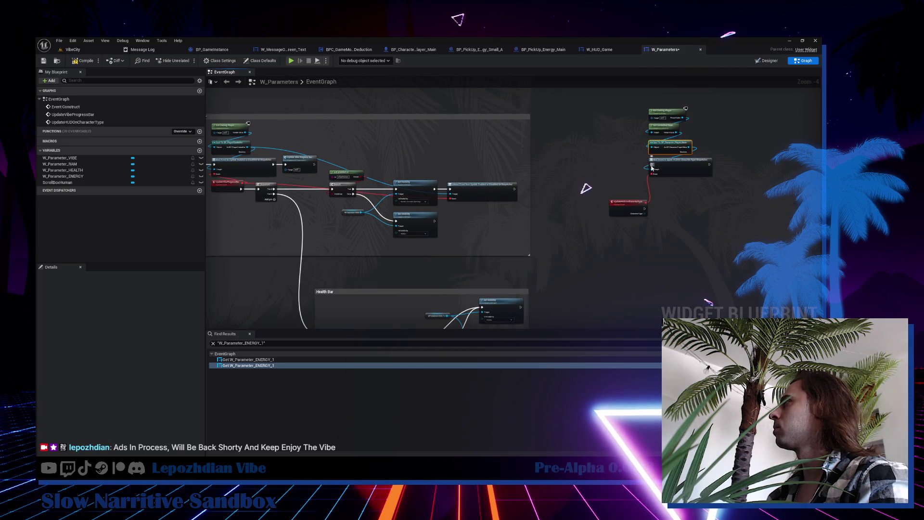
# Move the bind nodes beside Health Bar and run Bind Event after Set Visibility.
pyautogui.moveTo(619, 114); pyautogui.dragTo(716, 223)
pyautogui.moveTo(709, 165)
pyautogui.mouseDown()
pyautogui.moveTo(303, 303)
pyautogui.moveTo(281, 243)
pyautogui.mouseUp()
pyautogui.scroll(3, 281, 242)
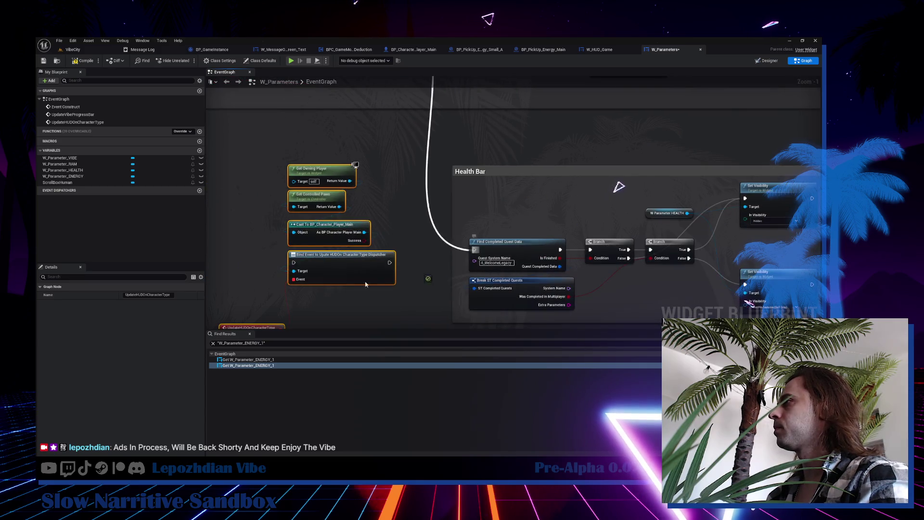
pyautogui.moveTo(347, 270); pyautogui.dragTo(360, 246)
pyautogui.scroll(-2, 359, 245)
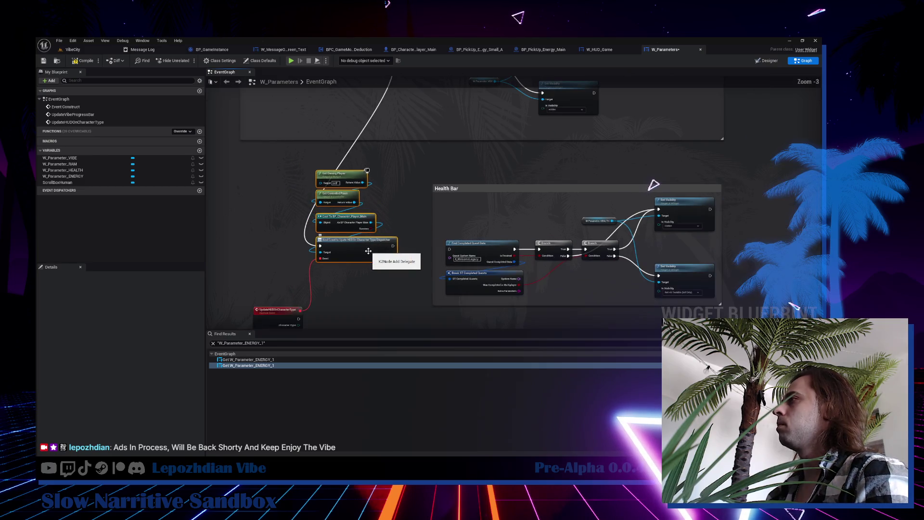
pyautogui.moveTo(272, 311); pyautogui.dragTo(278, 275)
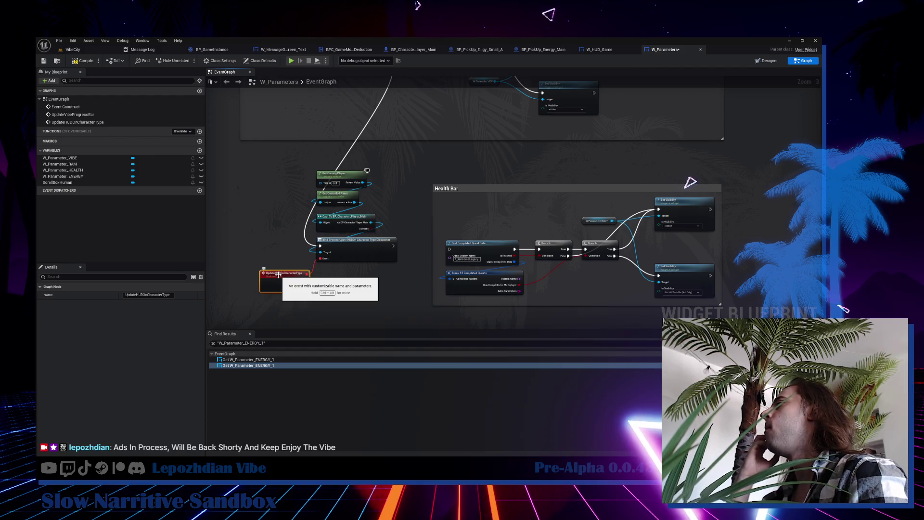
pyautogui.moveTo(318, 245)
pyautogui.mouseDown()
pyautogui.moveTo(454, 252)
pyautogui.moveTo(415, 204)
pyautogui.mouseUp()
pyautogui.moveTo(269, 116)
pyautogui.mouseDown()
pyautogui.moveTo(343, 226)
pyautogui.moveTo(813, 273)
pyautogui.mouseUp()
pyautogui.scroll(3, 526, 232)
pyautogui.moveTo(419, 146)
pyautogui.mouseDown()
pyautogui.moveTo(526, 241)
pyautogui.moveTo(607, 158)
pyautogui.mouseUp()
pyautogui.scroll(-3, 433, 154)
# Delete the Unbind Event node near the Update Vibe Progress Bar area.
pyautogui.moveTo(496, 176)
pyautogui.mouseDown()
pyautogui.moveTo(629, 268)
pyautogui.moveTo(663, 336)
pyautogui.mouseUp()
pyautogui.scroll(1, 438, 193)
pyautogui.moveTo(437, 192); pyautogui.dragTo(683, 225)
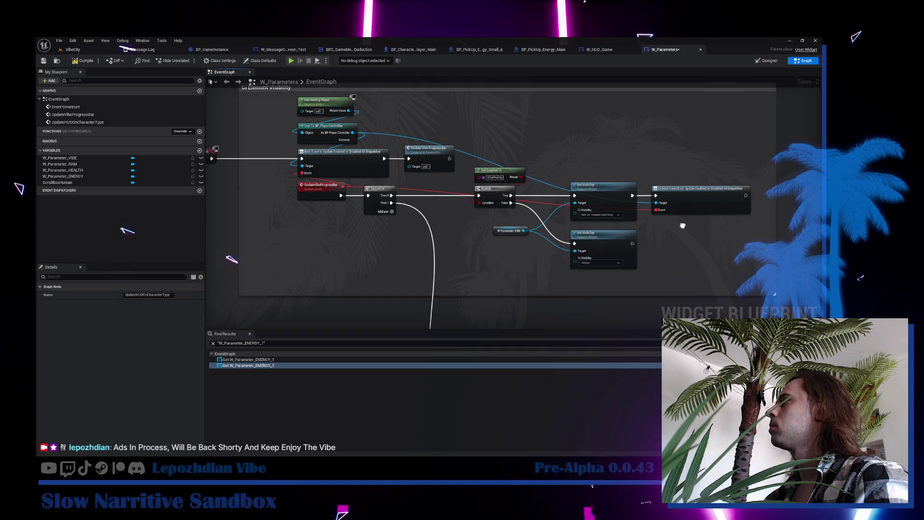
pyautogui.moveTo(682, 226); pyautogui.dragTo(604, 191)
pyautogui.click(626, 166)
pyautogui.press('Delete')
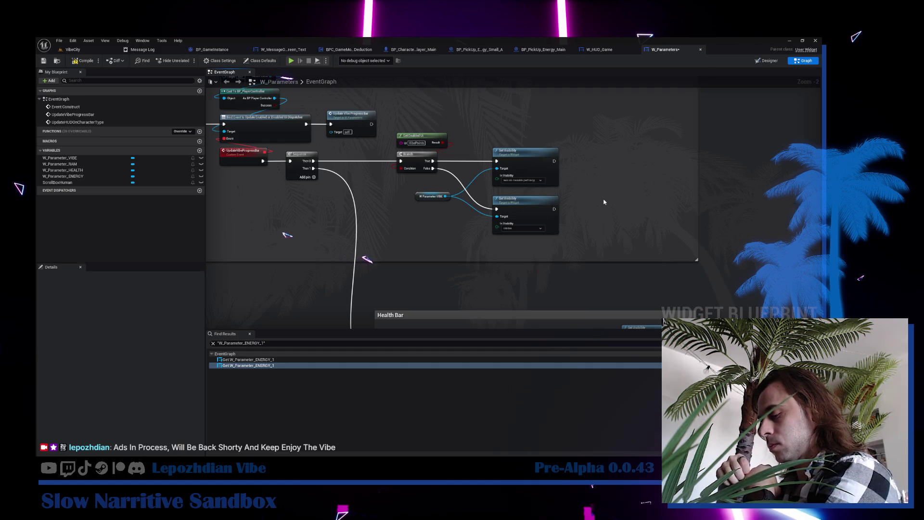
# Shift the HUD bind nodes and UpdateHUDOnCharacterType event further left.
pyautogui.moveTo(622, 199)
pyautogui.mouseDown()
pyautogui.moveTo(530, 159)
pyautogui.moveTo(632, 131)
pyautogui.mouseUp()
pyautogui.moveTo(535, 102)
pyautogui.mouseDown()
pyautogui.moveTo(568, 176)
pyautogui.moveTo(640, 259)
pyautogui.mouseUp()
pyautogui.moveTo(633, 222); pyautogui.dragTo(585, 222)
pyautogui.click(542, 264)
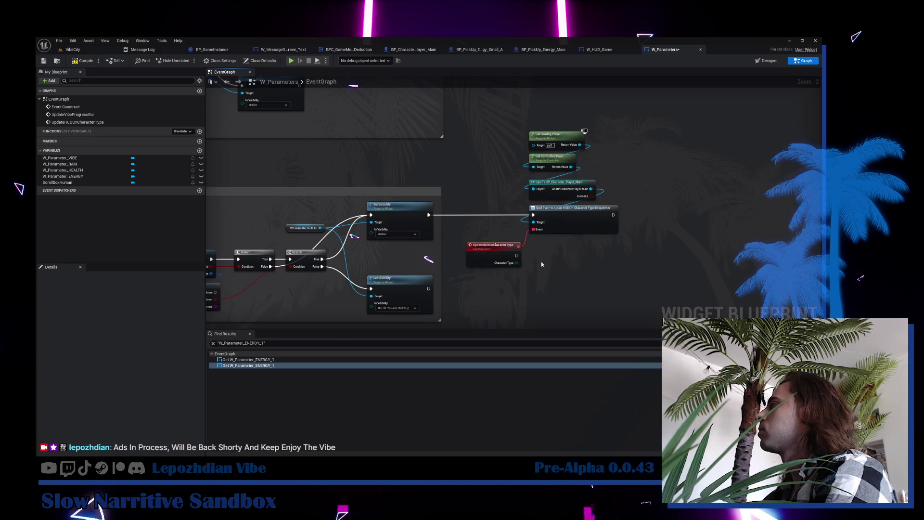
# Add an Equal (Enum) node comparing Character Type to Ghost beneath UpdateHUDOnCharacterType.
pyautogui.scroll(1, 541, 262)
pyautogui.moveTo(513, 263); pyautogui.dragTo(539, 264)
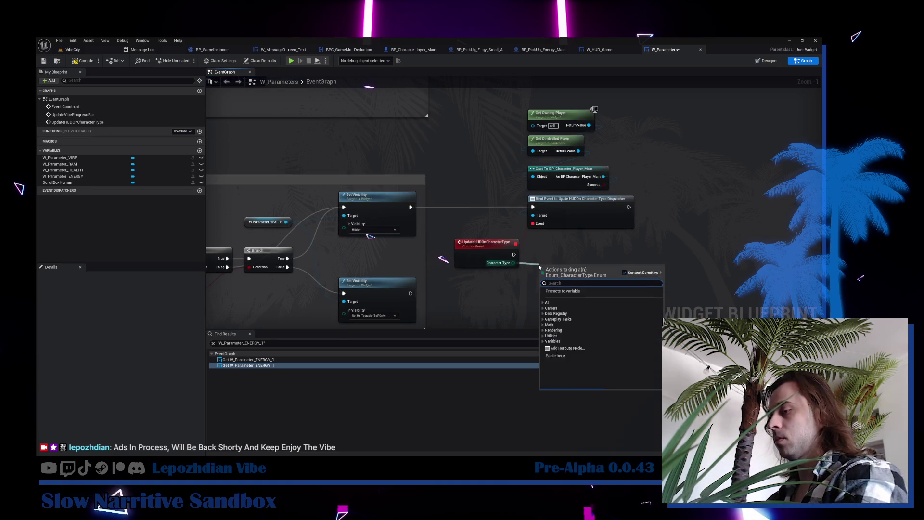
pyautogui.write('==')
pyautogui.press('Return')
pyautogui.click(571, 278)
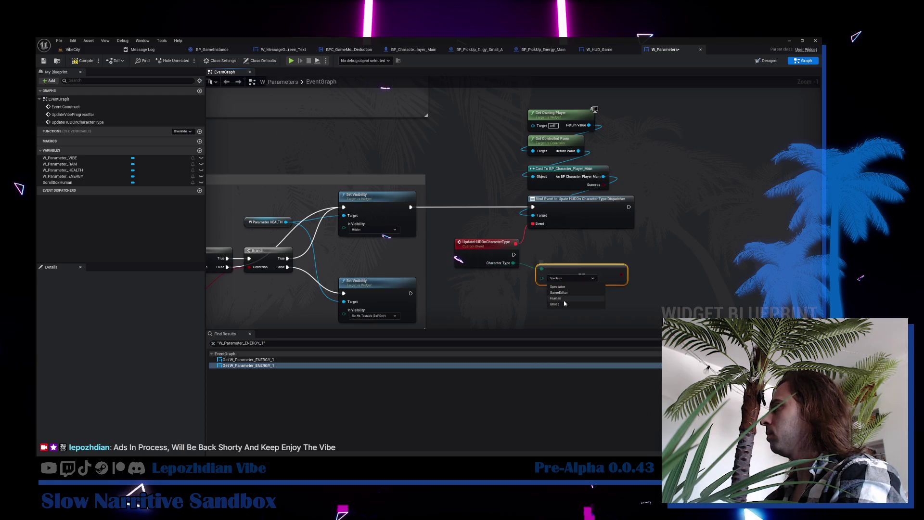
pyautogui.click(564, 304)
pyautogui.moveTo(549, 273); pyautogui.dragTo(467, 282)
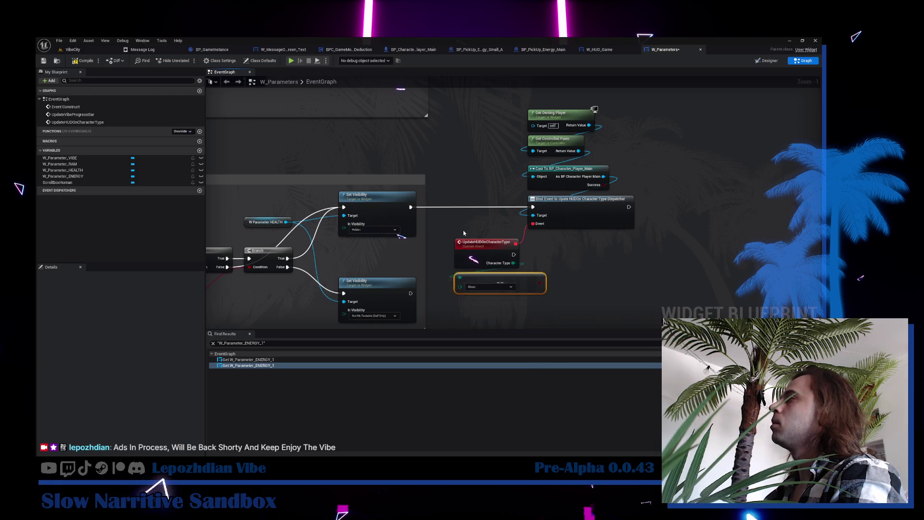
pyautogui.scroll(-4, 463, 232)
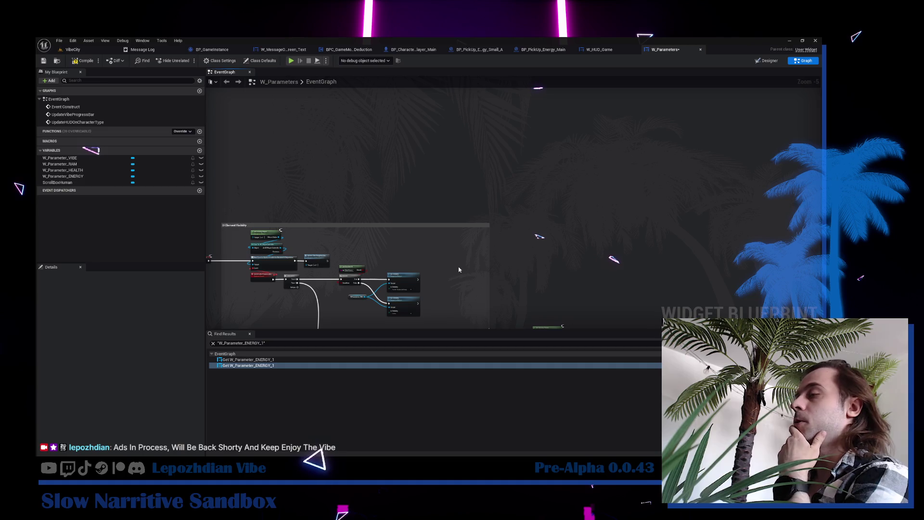
# Move the Health Bar comment up and left and stretch it taller.
pyautogui.moveTo(530, 283)
pyautogui.mouseDown()
pyautogui.moveTo(427, 221)
pyautogui.moveTo(438, 180)
pyautogui.mouseUp()
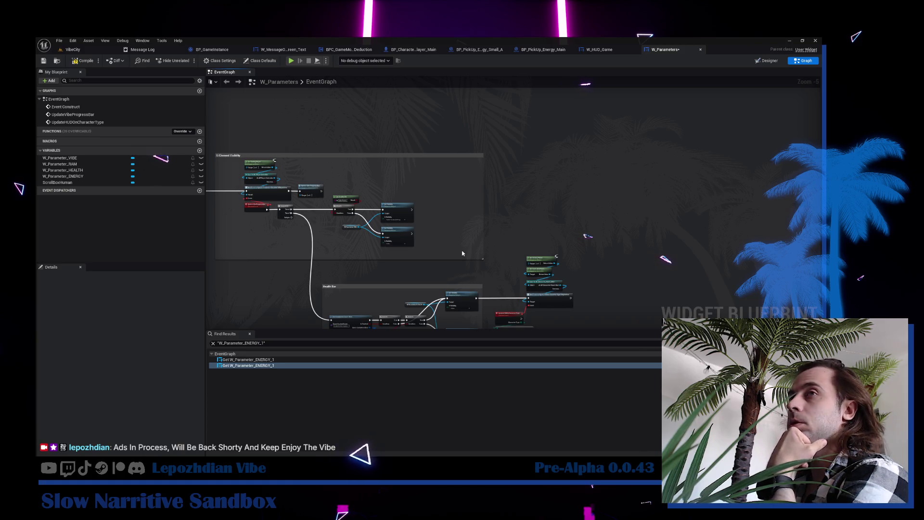
pyautogui.moveTo(462, 253); pyautogui.dragTo(425, 146)
pyautogui.scroll(2, 321, 193)
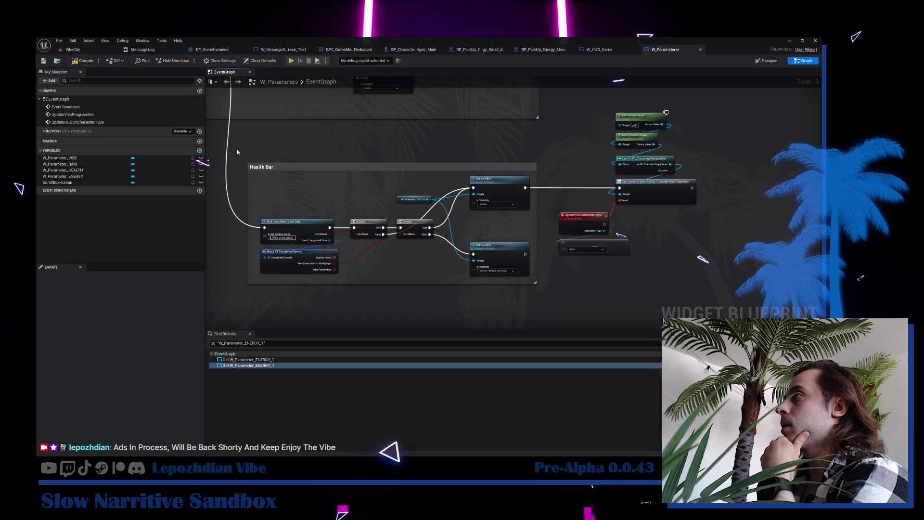
pyautogui.moveTo(278, 166)
pyautogui.mouseDown()
pyautogui.moveTo(278, 137)
pyautogui.moveTo(253, 131)
pyautogui.mouseUp()
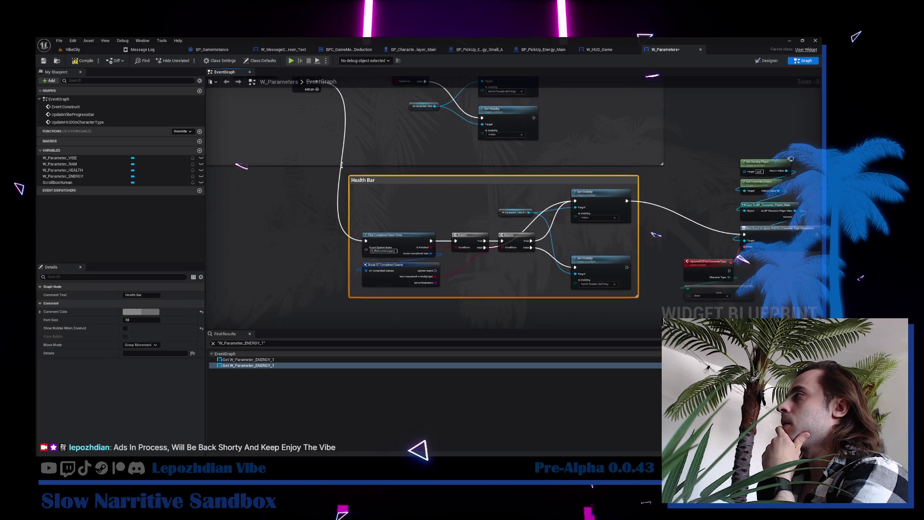
pyautogui.click(397, 193)
pyautogui.moveTo(400, 176)
pyautogui.mouseDown()
pyautogui.moveTo(401, 185)
pyautogui.moveTo(402, 174)
pyautogui.moveTo(429, 188)
pyautogui.mouseUp()
# Select the right-side nodes and shift them up and to the right.
pyautogui.moveTo(611, 193); pyautogui.dragTo(489, 189)
pyautogui.moveTo(572, 115)
pyautogui.mouseDown()
pyautogui.moveTo(610, 223)
pyautogui.moveTo(695, 298)
pyautogui.mouseUp()
pyautogui.moveTo(661, 233); pyautogui.dragTo(675, 213)
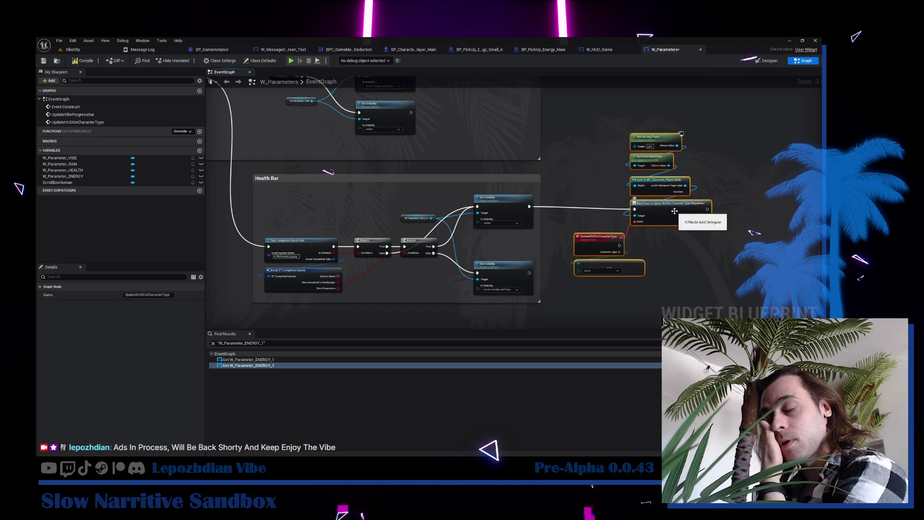
# Add a Branch node beside UpdateHUDOnCharacterType, fed by the Ghost comparison.
pyautogui.moveTo(675, 218)
pyautogui.mouseDown()
pyautogui.moveTo(539, 240)
pyautogui.moveTo(561, 247)
pyautogui.mouseUp()
pyautogui.scroll(3, 492, 183)
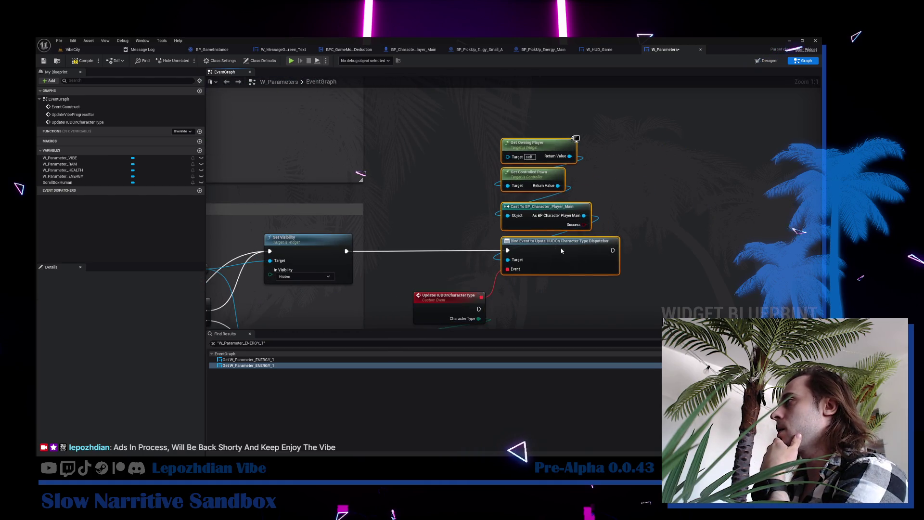
pyautogui.moveTo(568, 288)
pyautogui.mouseDown()
pyautogui.moveTo(598, 220)
pyautogui.moveTo(698, 179)
pyautogui.moveTo(705, 193)
pyautogui.moveTo(564, 234)
pyautogui.mouseUp()
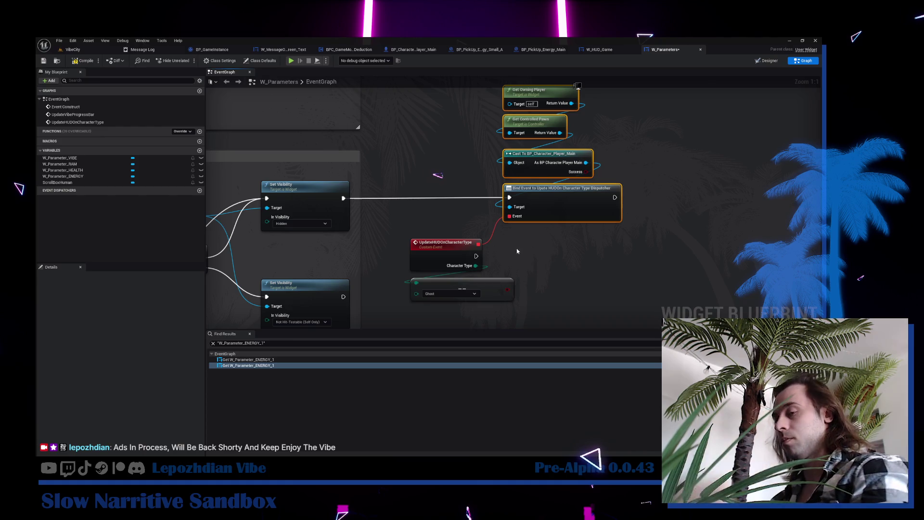
pyautogui.click(502, 239)
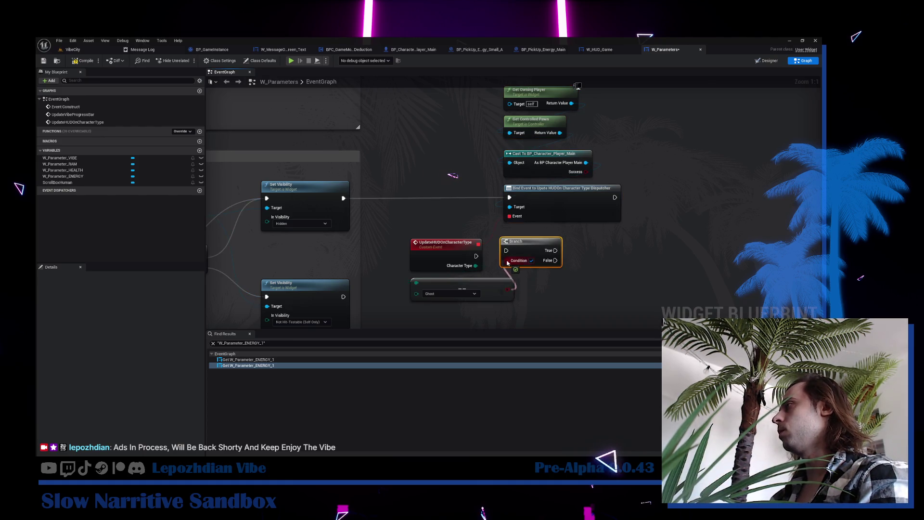
# Run the Branch from UpdateHUDOnCharacterType and drive the lower Set Visibility node from it.
pyautogui.moveTo(476, 256); pyautogui.dragTo(536, 256)
pyautogui.moveTo(308, 289); pyautogui.dragTo(396, 229)
pyautogui.click(396, 233)
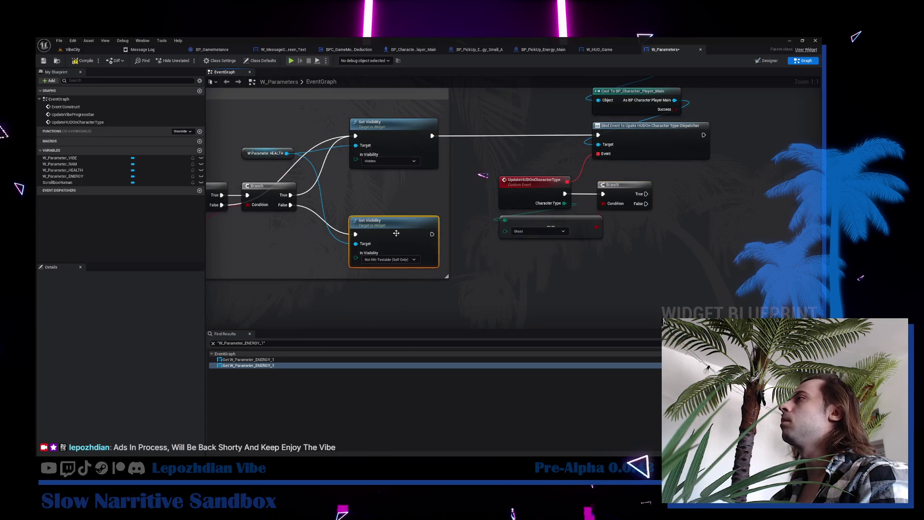
pyautogui.click(265, 153)
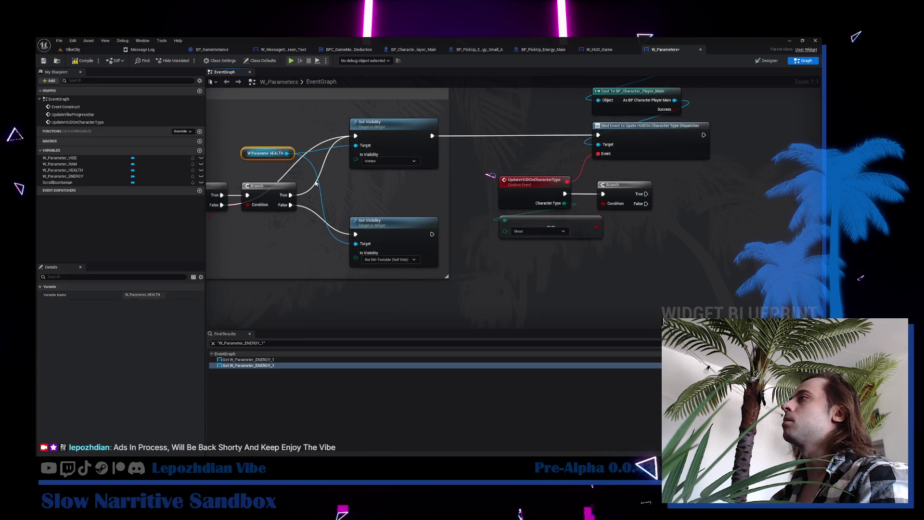
pyautogui.click(385, 223)
pyautogui.moveTo(646, 194)
pyautogui.mouseDown()
pyautogui.moveTo(442, 208)
pyautogui.moveTo(356, 234)
pyautogui.moveTo(777, 217)
pyautogui.moveTo(741, 214)
pyautogui.moveTo(752, 235)
pyautogui.moveTo(751, 207)
pyautogui.mouseUp()
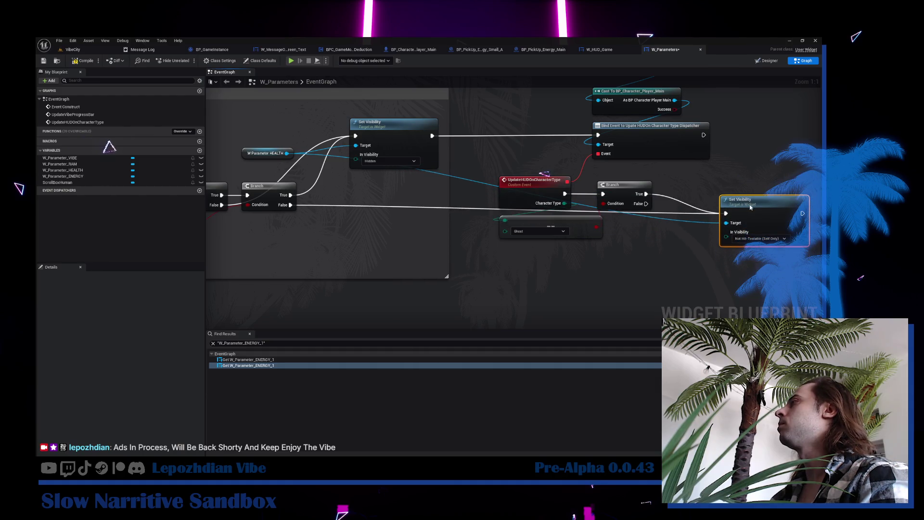
# Select the new Ghost health-bar nodes.
pyautogui.scroll(-3, 551, 281)
pyautogui.moveTo(415, 111)
pyautogui.mouseDown()
pyautogui.moveTo(570, 282)
pyautogui.moveTo(561, 291)
pyautogui.moveTo(591, 299)
pyautogui.mouseUp()
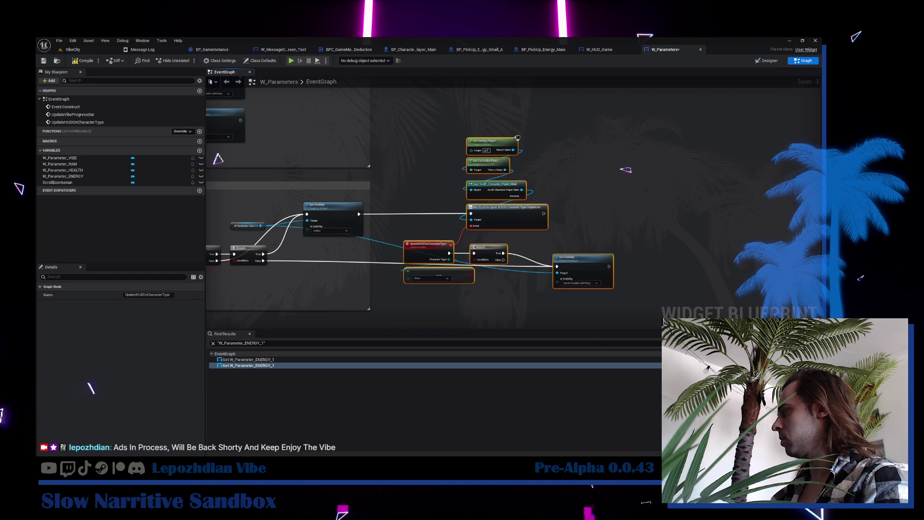
pyautogui.moveTo(499, 195); pyautogui.dragTo(478, 188)
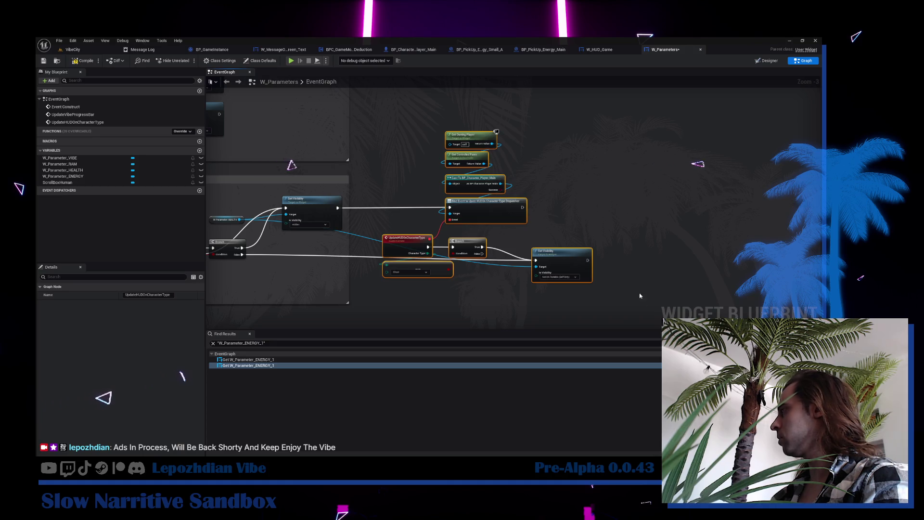
# Comment the Ghost health-bar nodes as 'State Player See The Health', then return to VibeCity.
pyautogui.press('c')
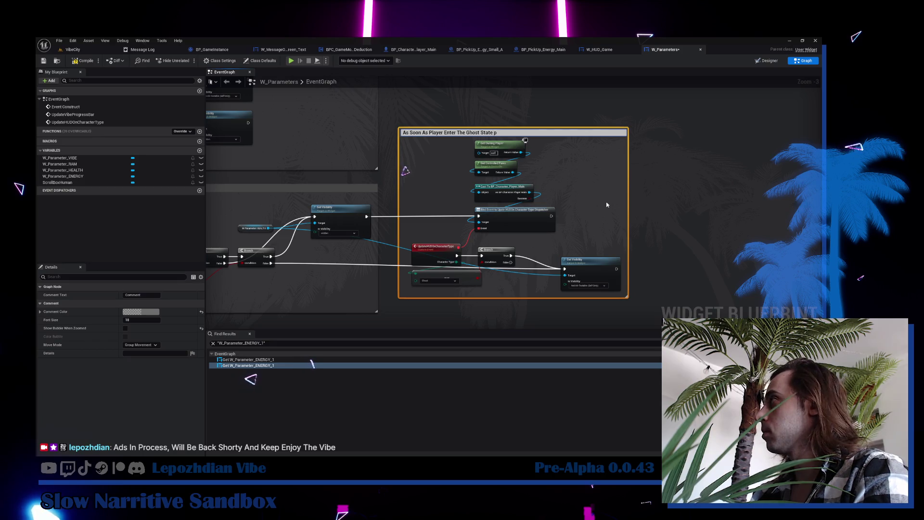
pyautogui.write('State Player See The Health')
pyautogui.press('Return')
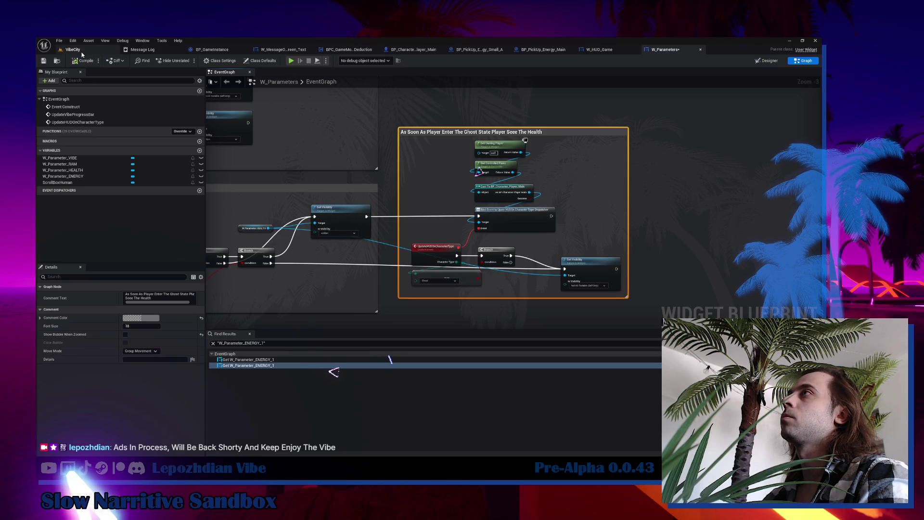
pyautogui.click(77, 50)
# Save all modified assets, play-test the VibeCity level, and bring up the in-game menu.
pyautogui.click(59, 41)
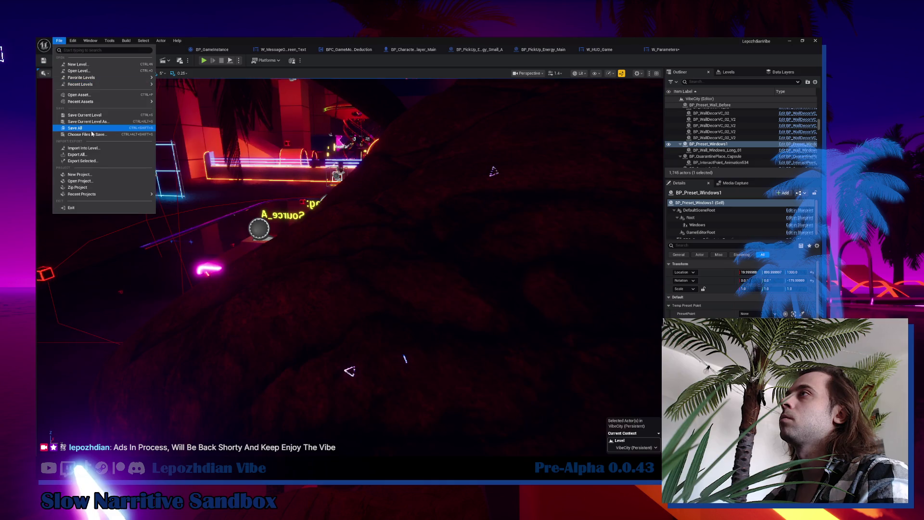
pyautogui.click(91, 129)
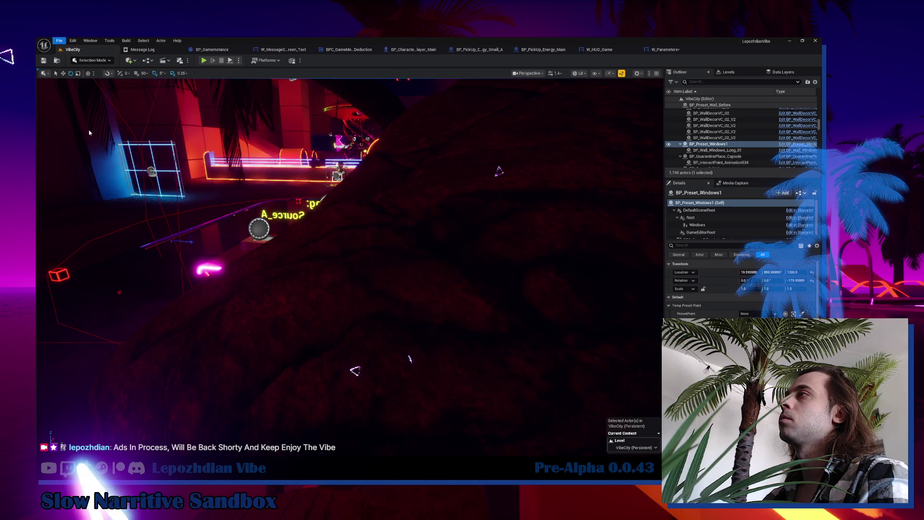
pyautogui.click(203, 61)
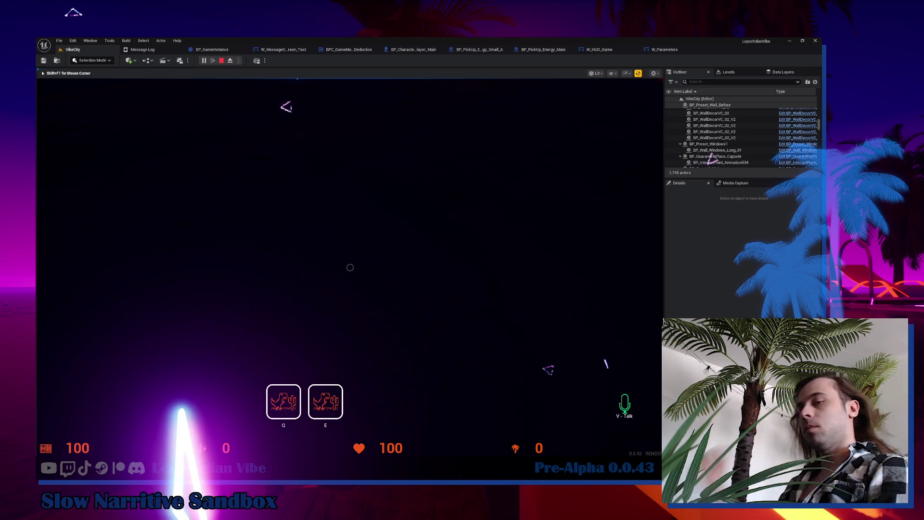
pyautogui.press('Tab')
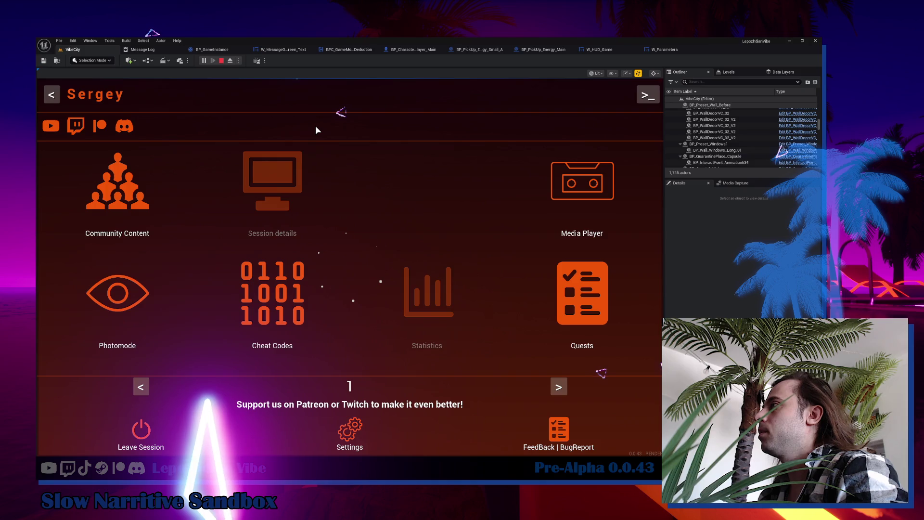
# Set the master volume to 0% and all graphics quality to High.
pyautogui.press('Return')
pyautogui.moveTo(462, 157); pyautogui.dragTo(442, 157)
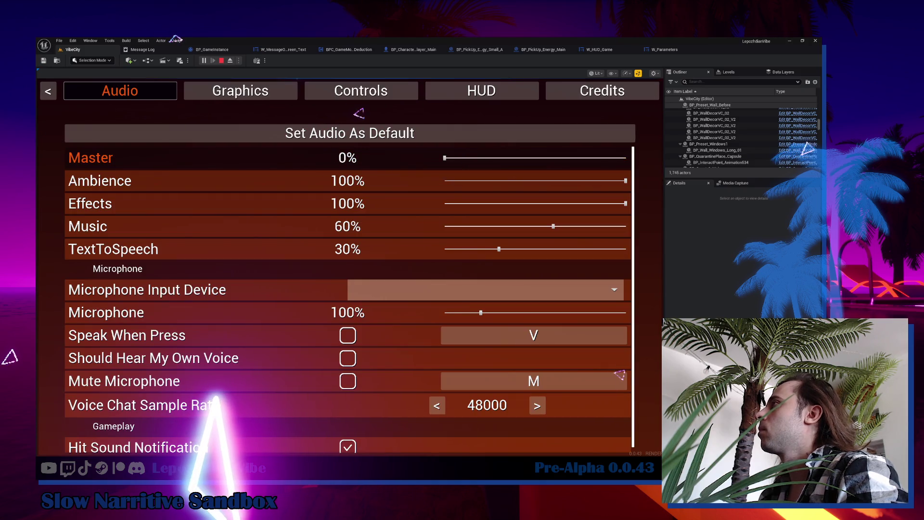
pyautogui.click(247, 92)
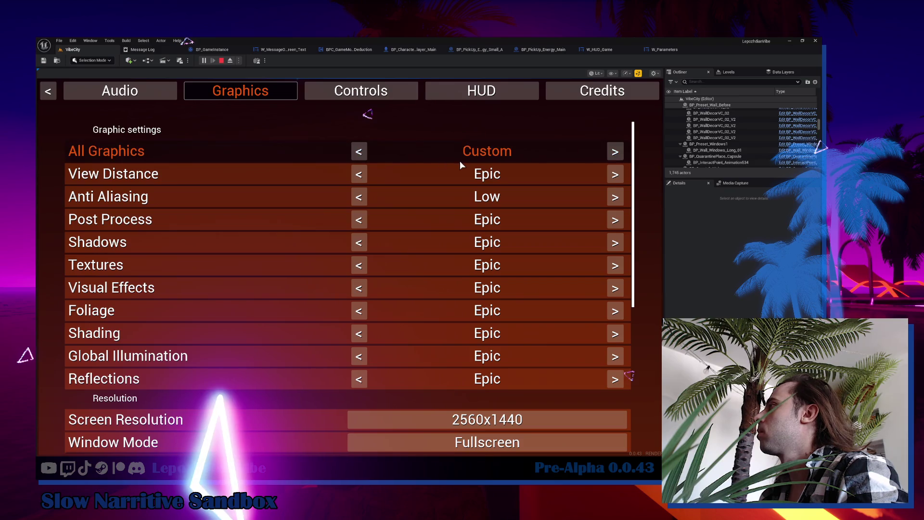
pyautogui.click(365, 151)
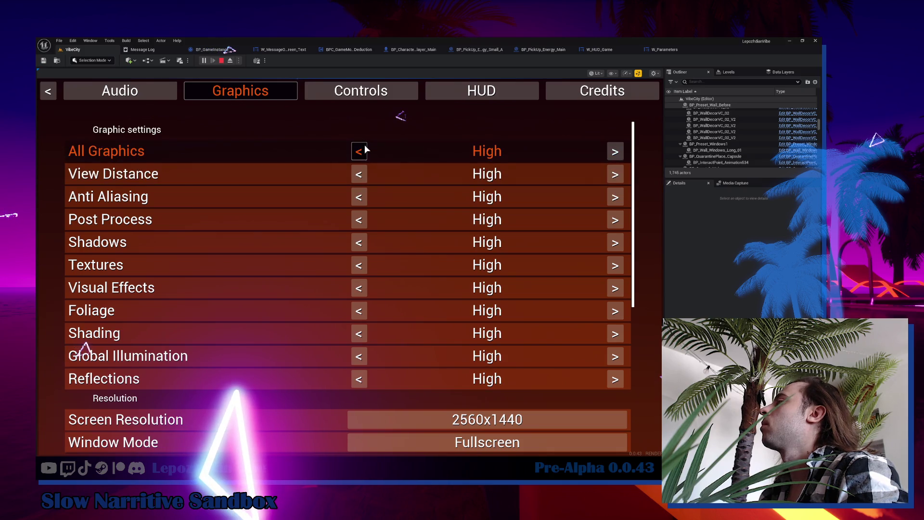
# Leave the settings menu, resume gameplay, then stop the play-in-editor session.
pyautogui.press('Escape')
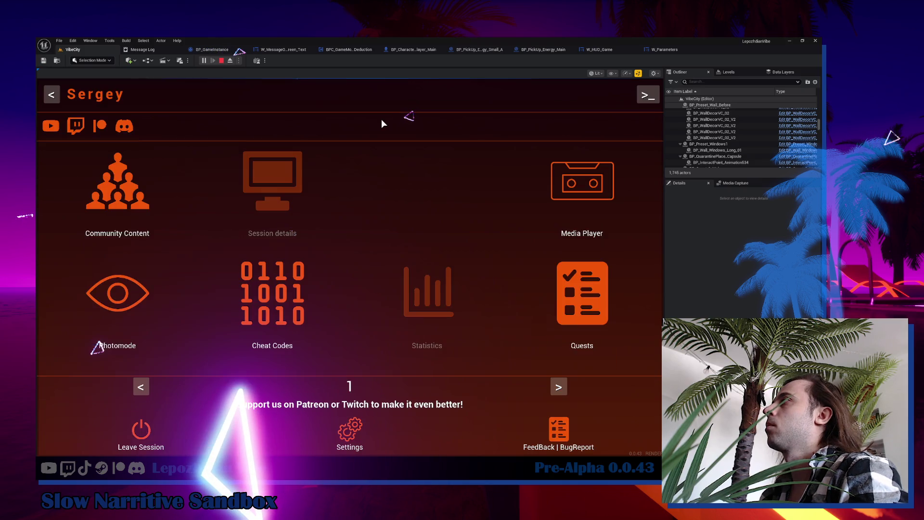
pyautogui.press('Escape')
pyautogui.moveTo(350, 267)
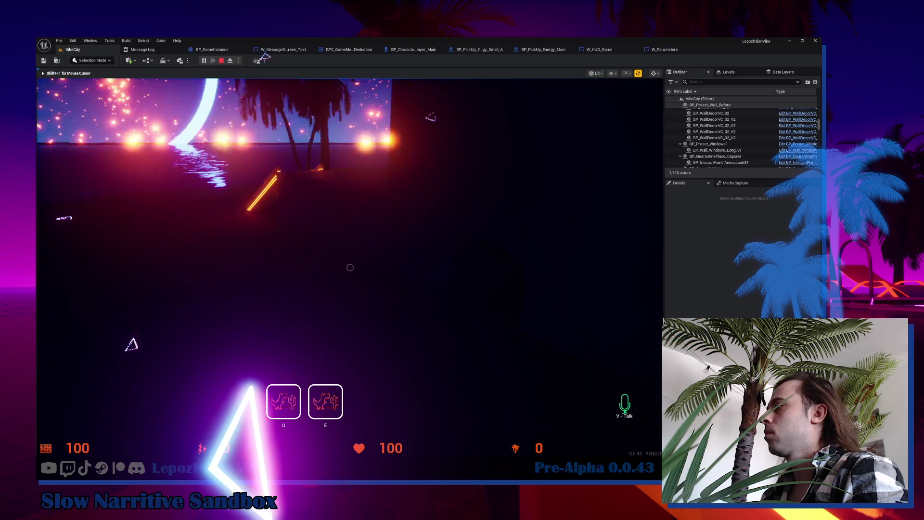
pyautogui.press('Escape')
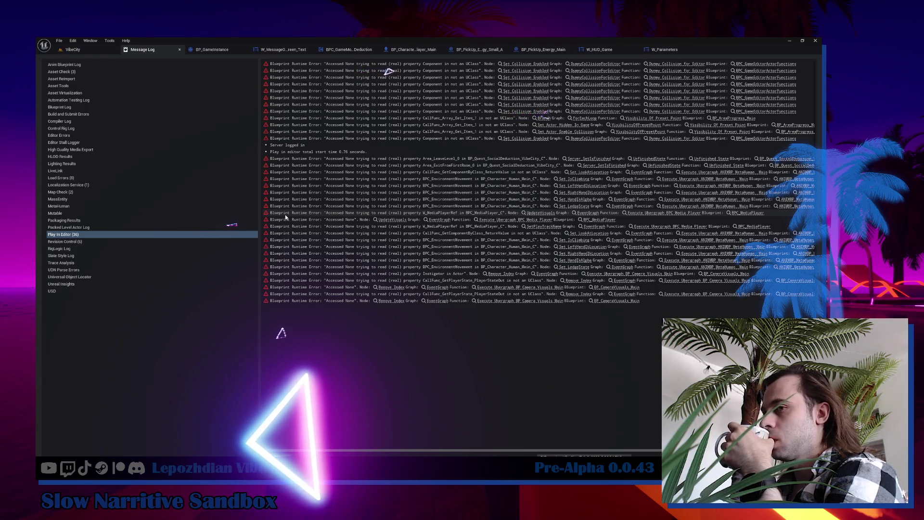
# Back in the VibeCity editor, search the Content folder for 'health' assets, then switch to Obsidian.
pyautogui.click(104, 50)
pyautogui.moveTo(221, 236); pyautogui.dragTo(269, 221)
pyautogui.hotkey('ctrl', 'space')
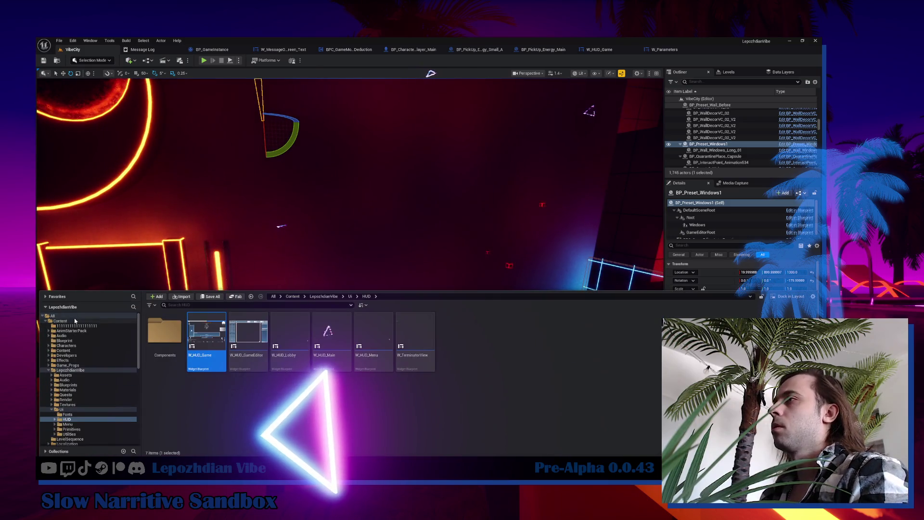
pyautogui.click(60, 321)
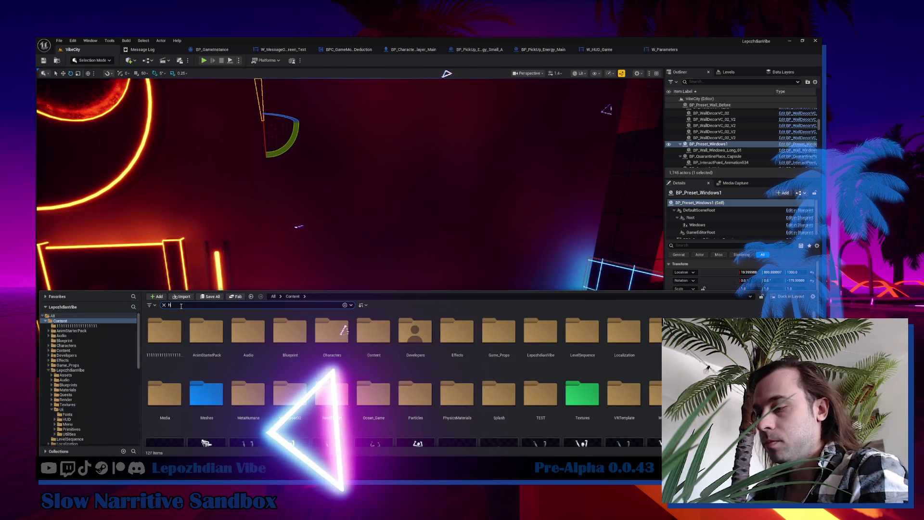
pyautogui.write('ealth')
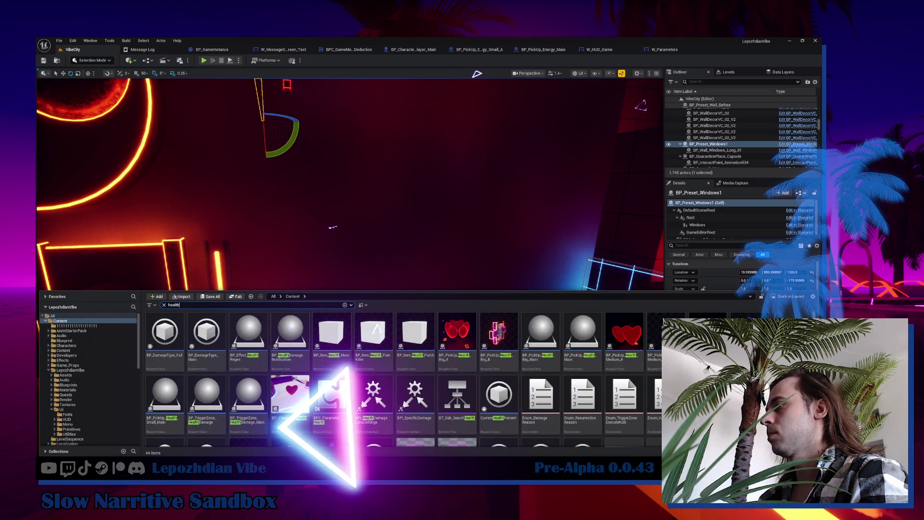
pyautogui.hotkey('alt', 'Tab')
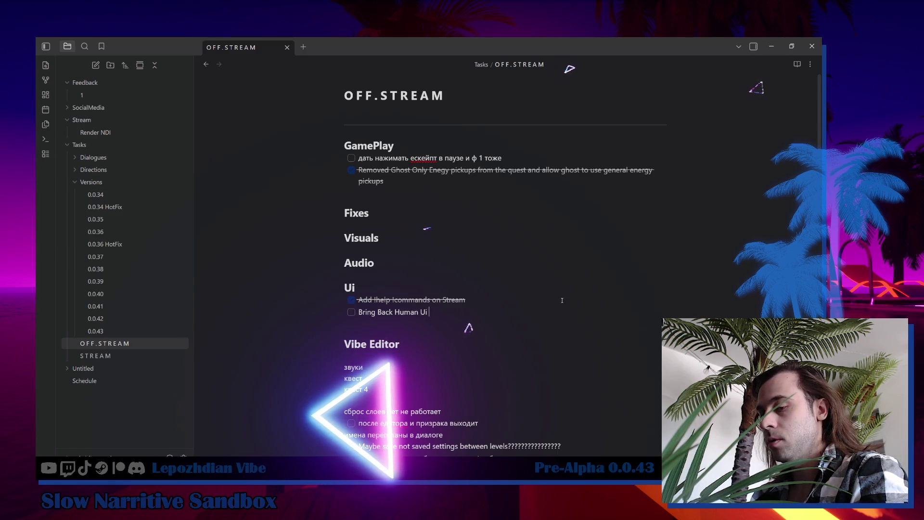
# Finish the 'Bring Back Human Ui As Ghost' task text and tick it off.
pyautogui.write('As Ghost')
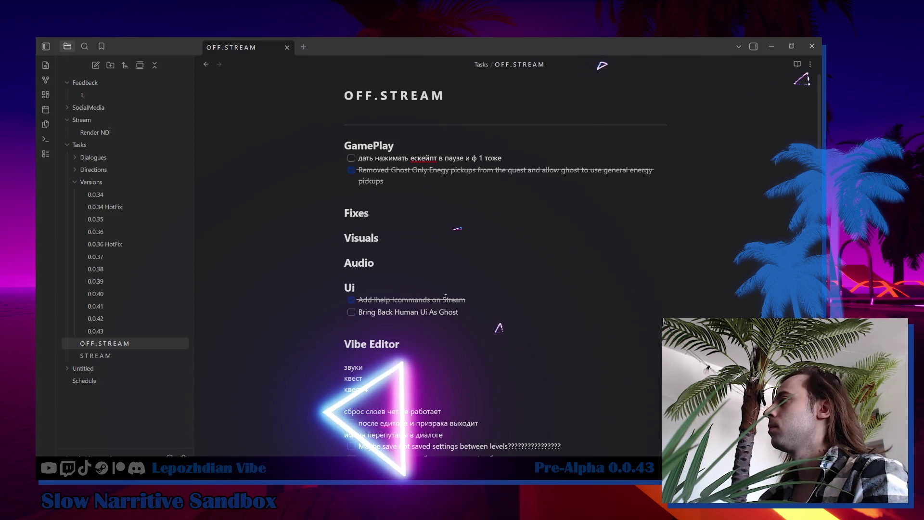
pyautogui.click(351, 312)
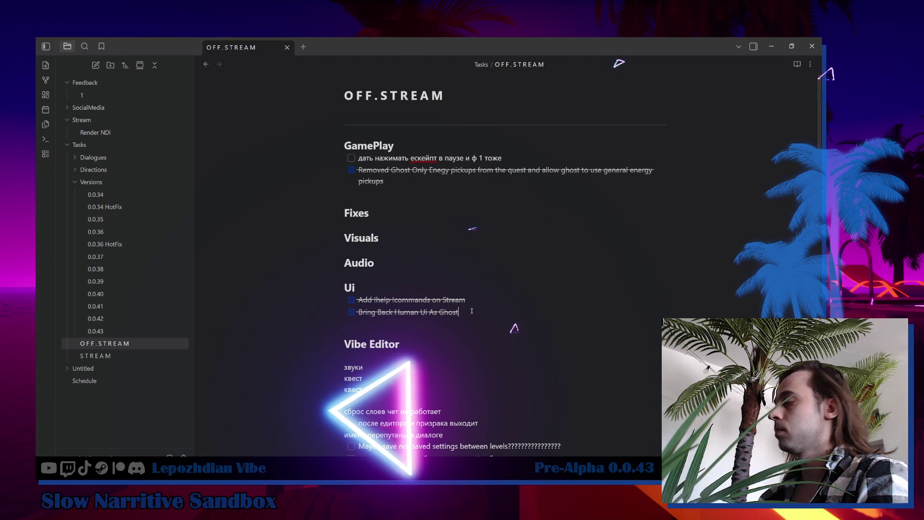
pyautogui.press('Return')
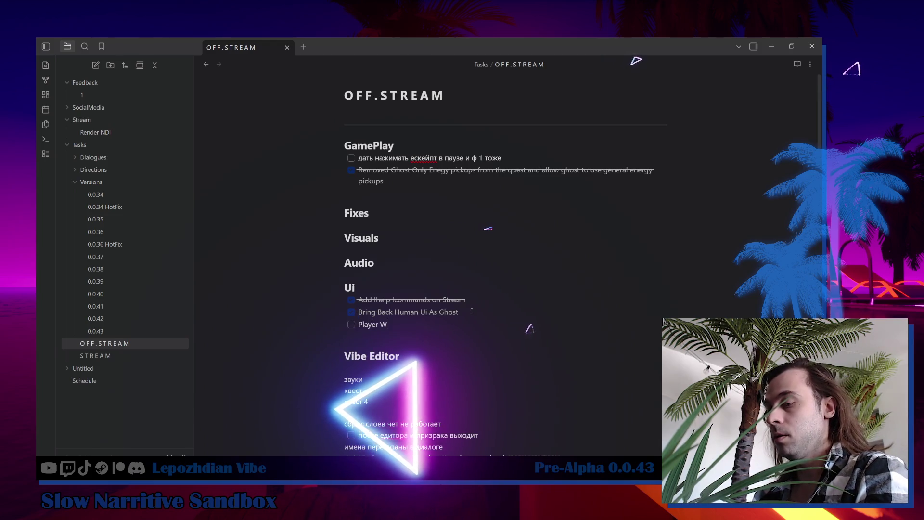
pyautogui.write('Player Will See TH')
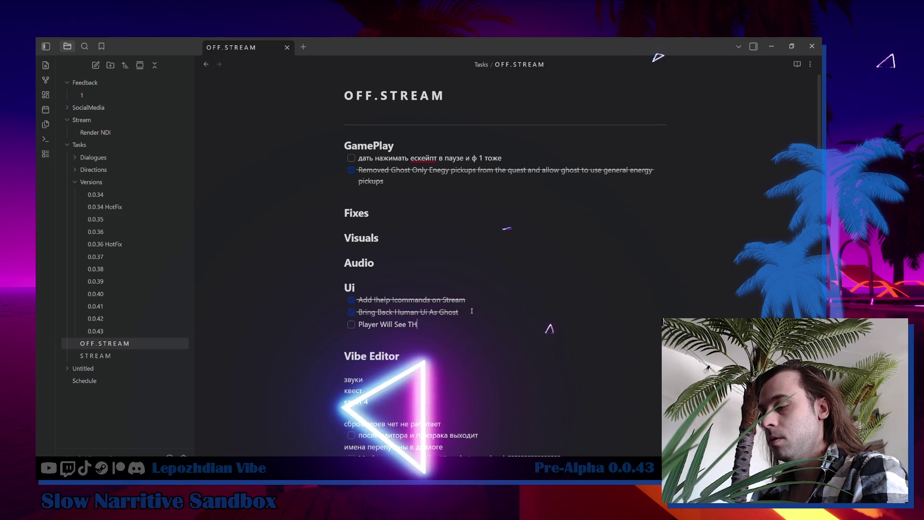
# Add a checked task about showing health on the first Ghost state, then return to Unreal.
pyautogui.write('e')
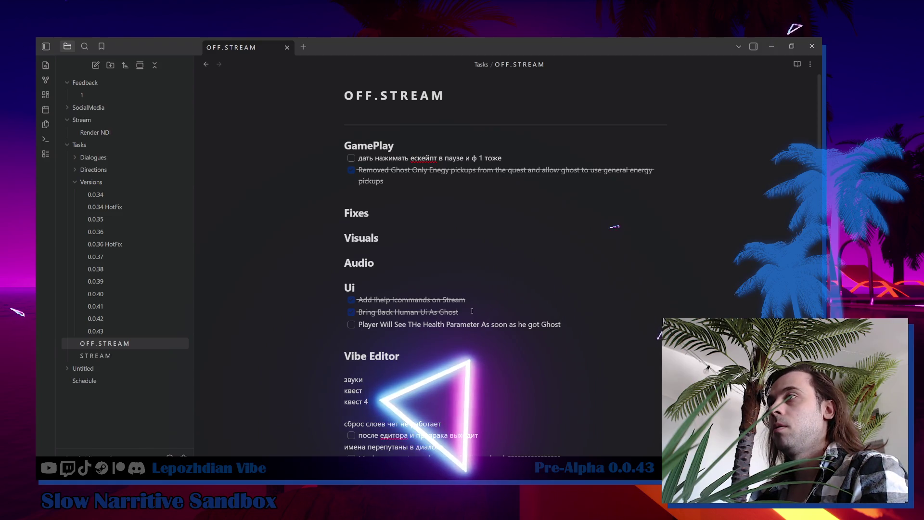
pyautogui.write('tate for the 1-st time')
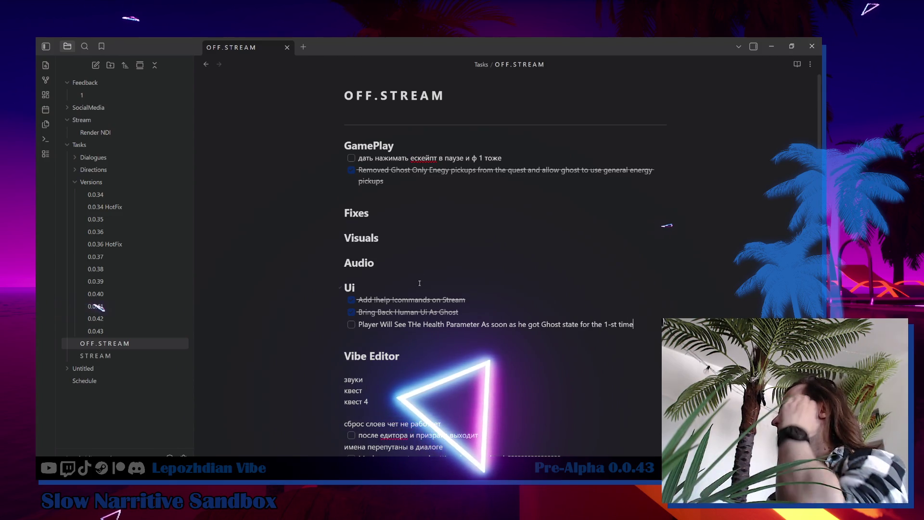
pyautogui.click(351, 324)
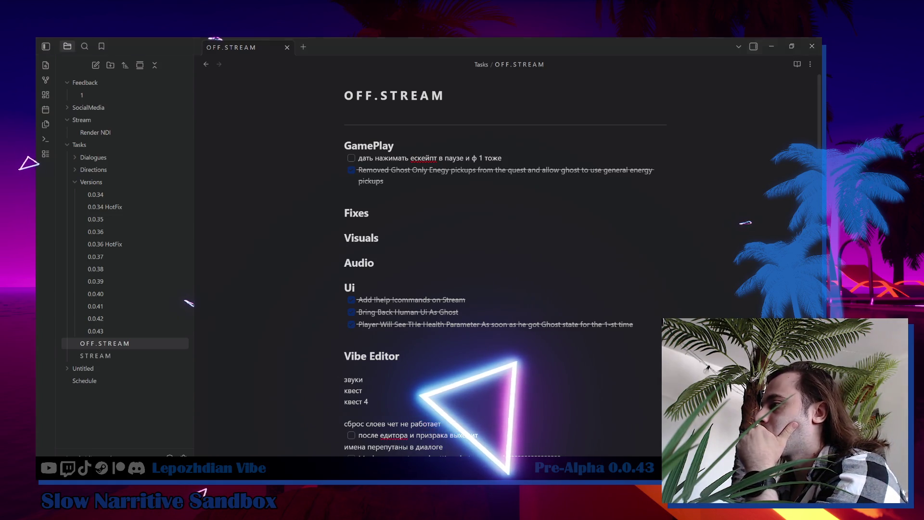
pyautogui.hotkey('alt', 'Tab')
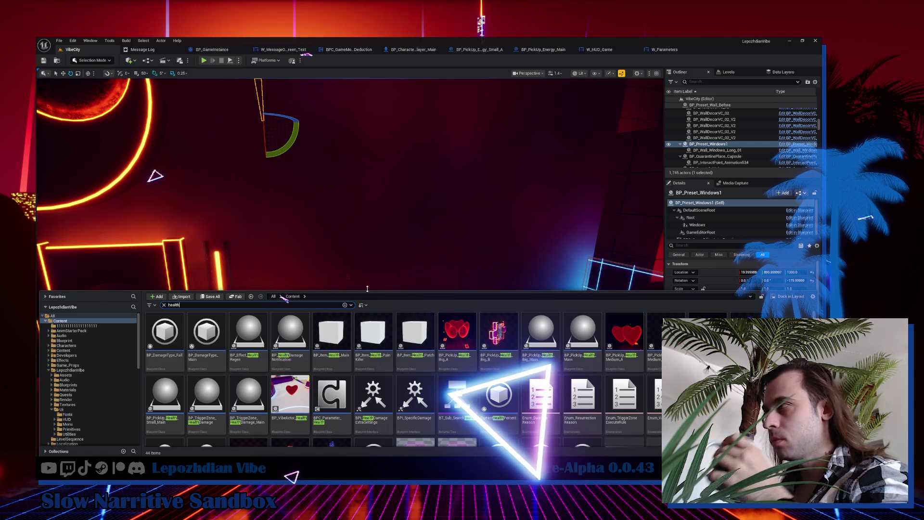
pyautogui.click(308, 299)
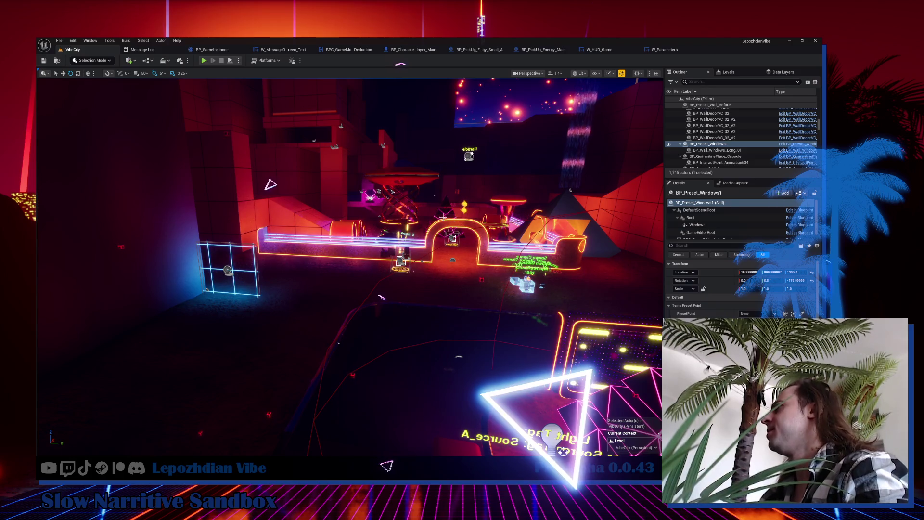
pyautogui.moveTo(375, 296); pyautogui.dragTo(405, 297)
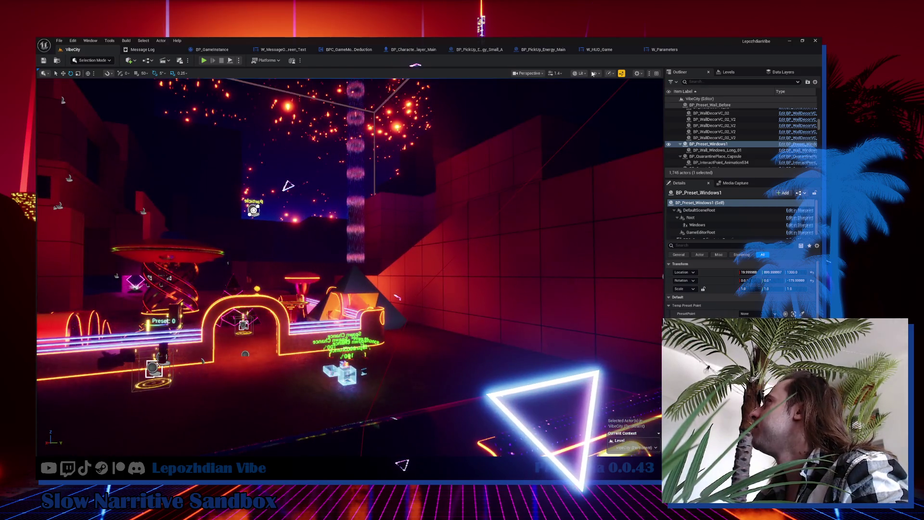
pyautogui.click(664, 49)
pyautogui.moveTo(352, 283)
pyautogui.mouseDown()
pyautogui.moveTo(488, 223)
pyautogui.moveTo(483, 207)
pyautogui.moveTo(517, 336)
pyautogui.moveTo(545, 380)
pyautogui.mouseUp()
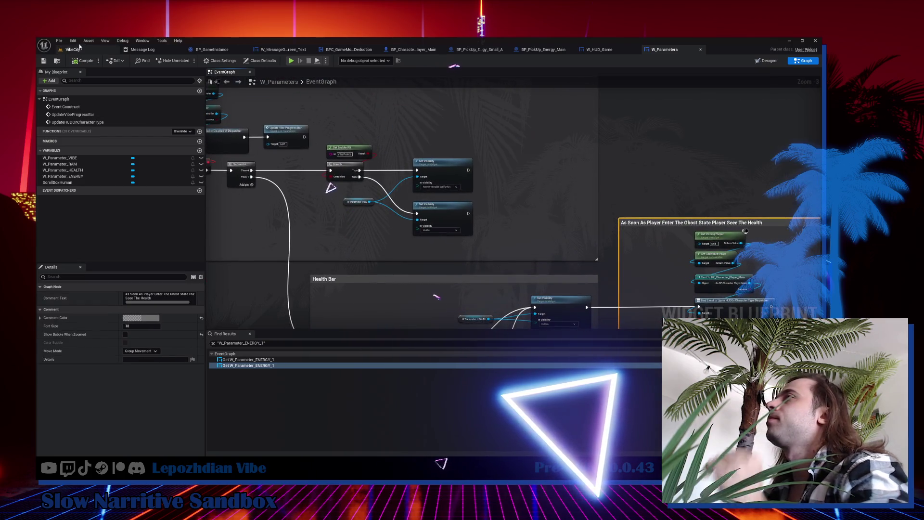
pyautogui.click(619, 52)
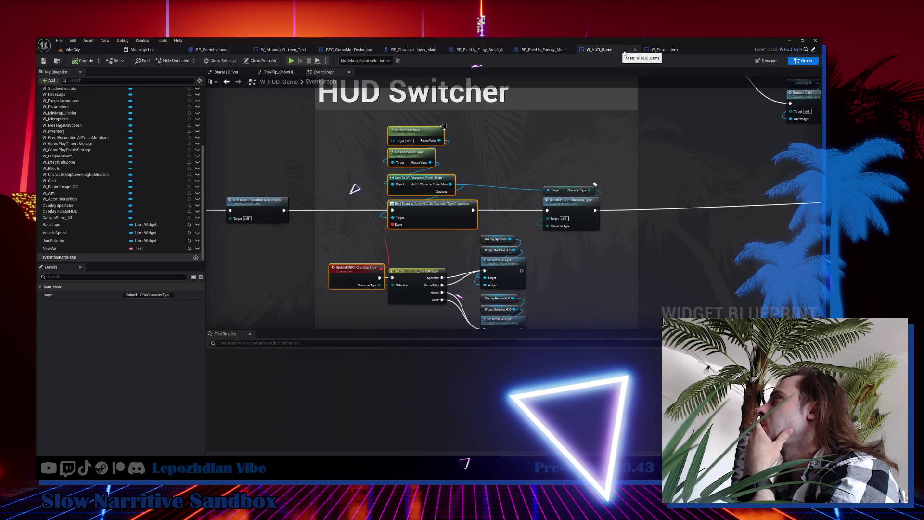
pyautogui.click(769, 61)
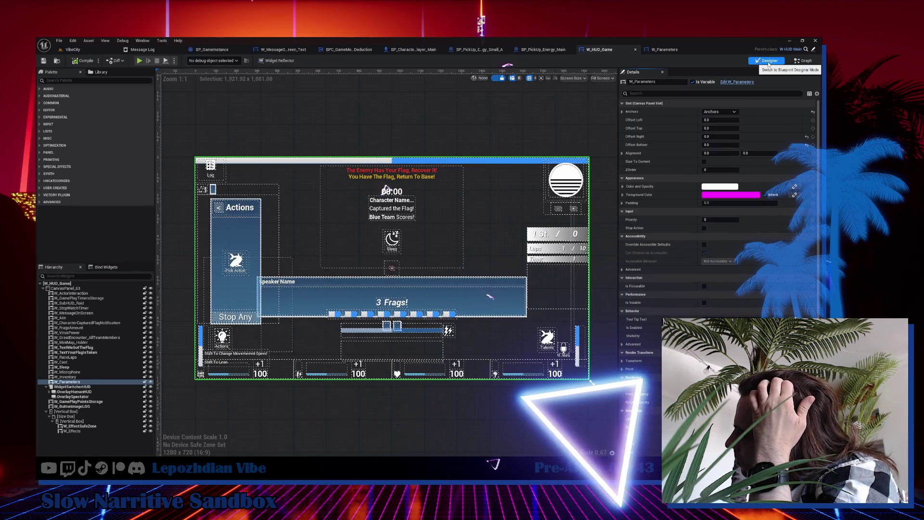
pyautogui.click(72, 50)
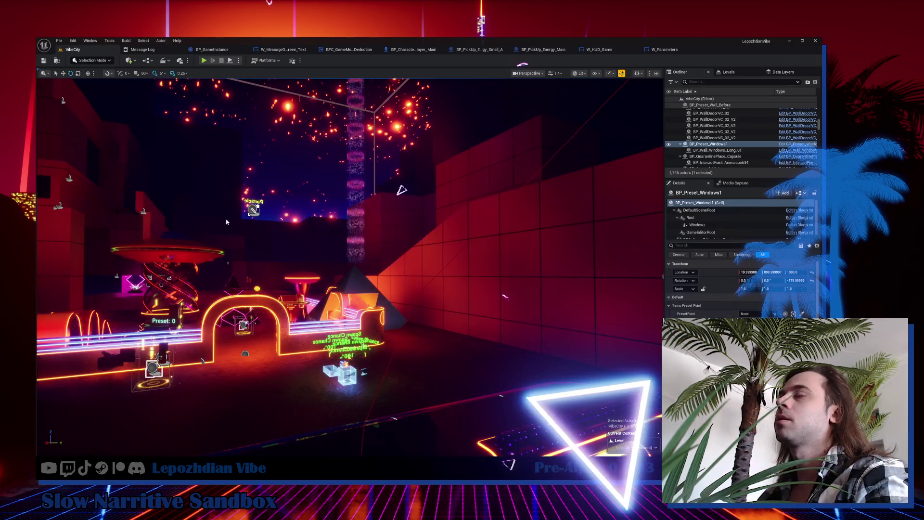
pyautogui.hotkey('ctrl', 'space')
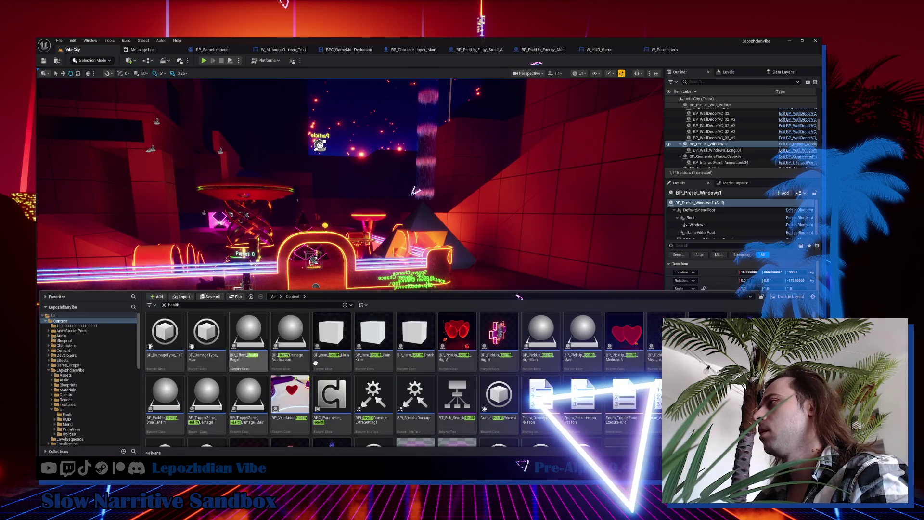
# Open the BPC_Parameter_Health blueprint and pan across its TakeDamage graph.
pyautogui.click(337, 389)
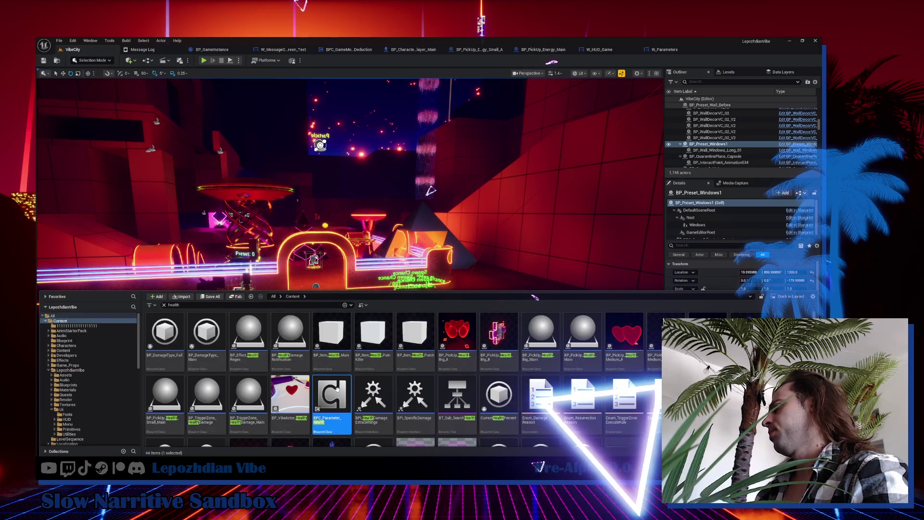
pyautogui.doubleClick(337, 389)
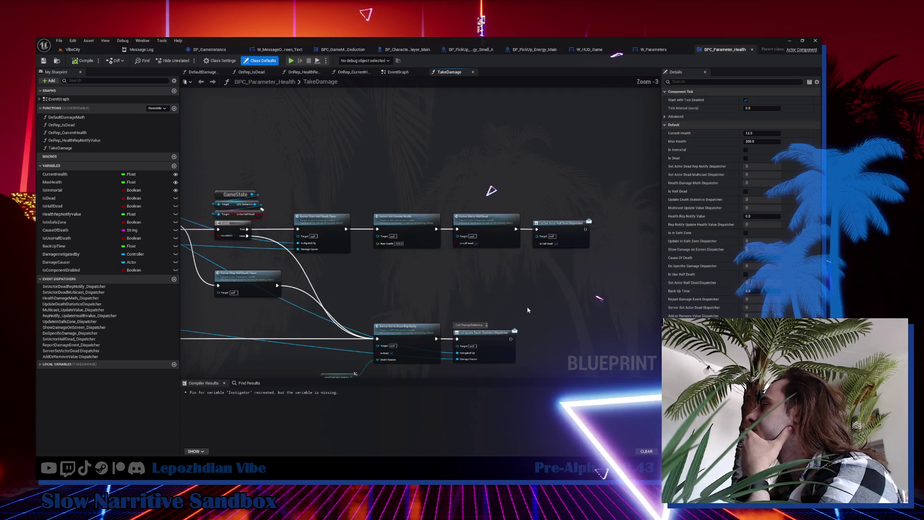
pyautogui.scroll(4, 423, 313)
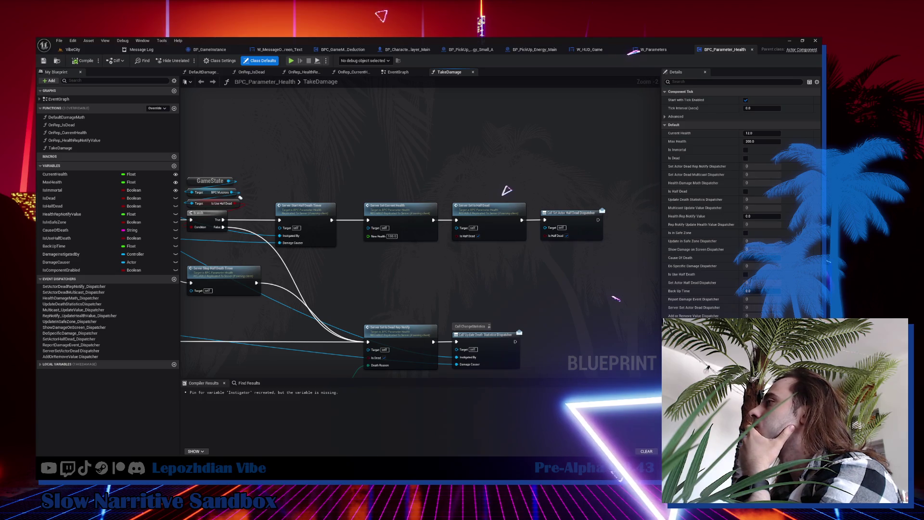
pyautogui.moveTo(369, 273); pyautogui.dragTo(393, 272)
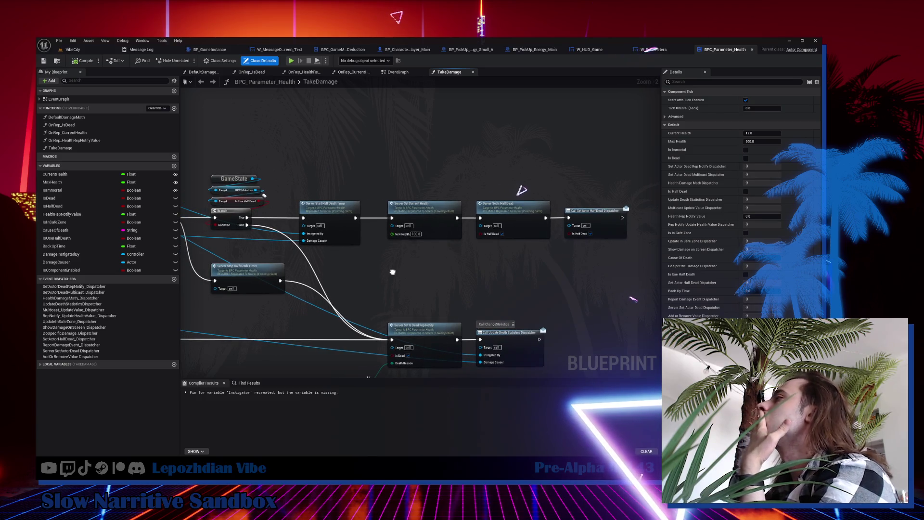
pyautogui.moveTo(393, 272); pyautogui.dragTo(457, 273)
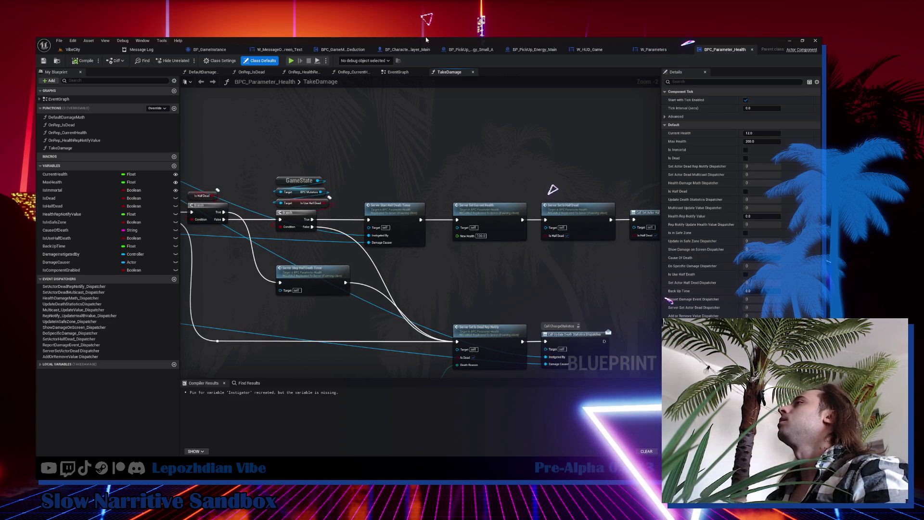
# Return to the VibeCity level and bring up the content drawer.
pyautogui.click(90, 51)
pyautogui.moveTo(174, 447)
pyautogui.mouseDown()
pyautogui.moveTo(159, 441)
pyautogui.moveTo(174, 448)
pyautogui.mouseUp()
pyautogui.hotkey('ctrl', 'space')
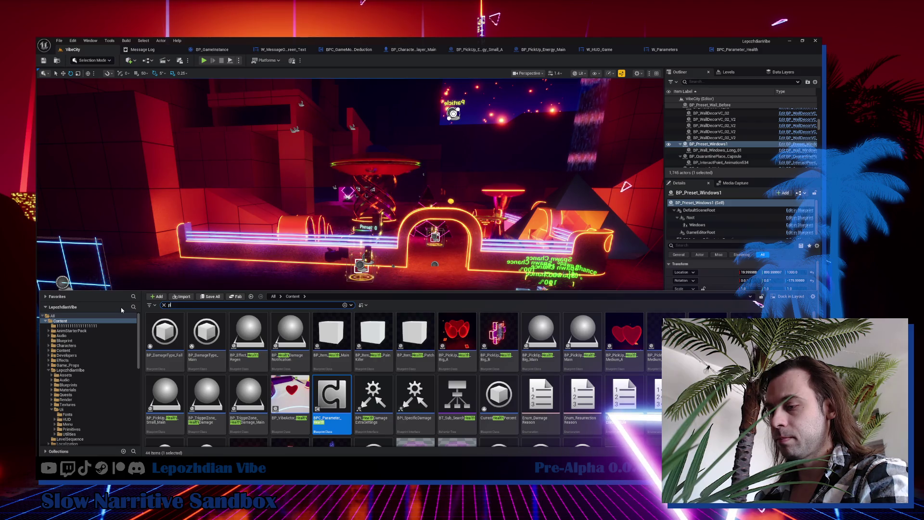
# Open BP_Character_Player_Main from a 'player main' search, then return to the VibeCity level viewport.
pyautogui.write('player main')
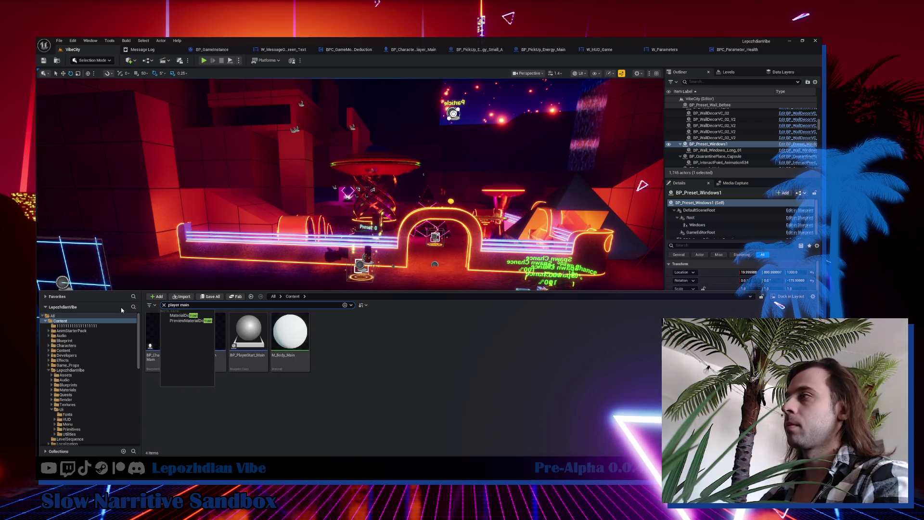
pyautogui.doubleClick(180, 343)
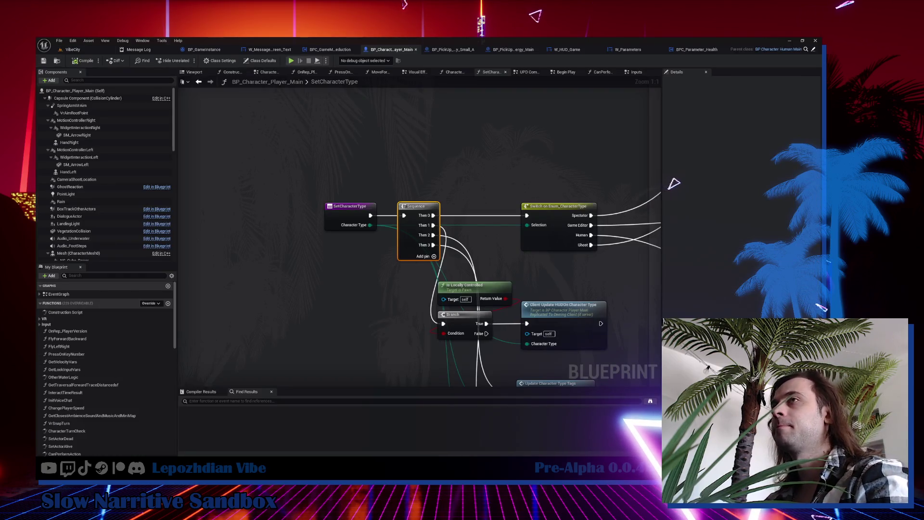
pyautogui.click(72, 49)
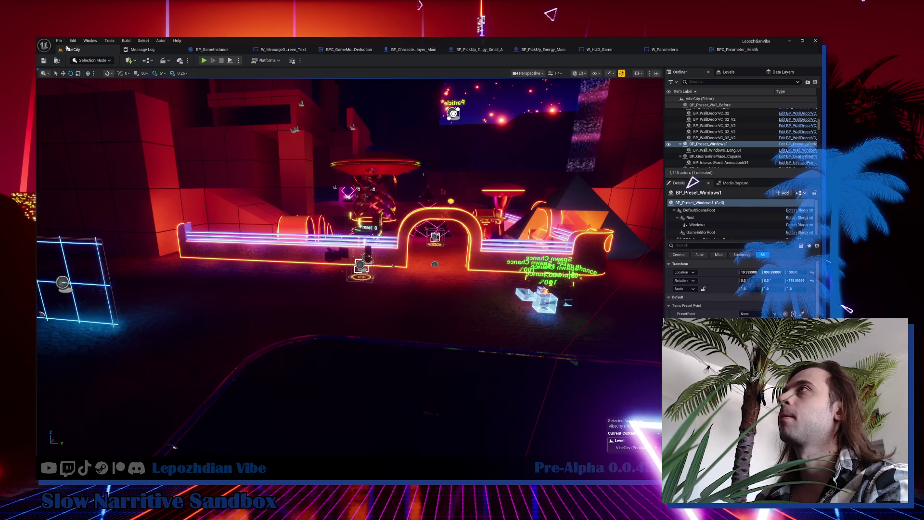
pyautogui.click(59, 40)
pyautogui.click(95, 128)
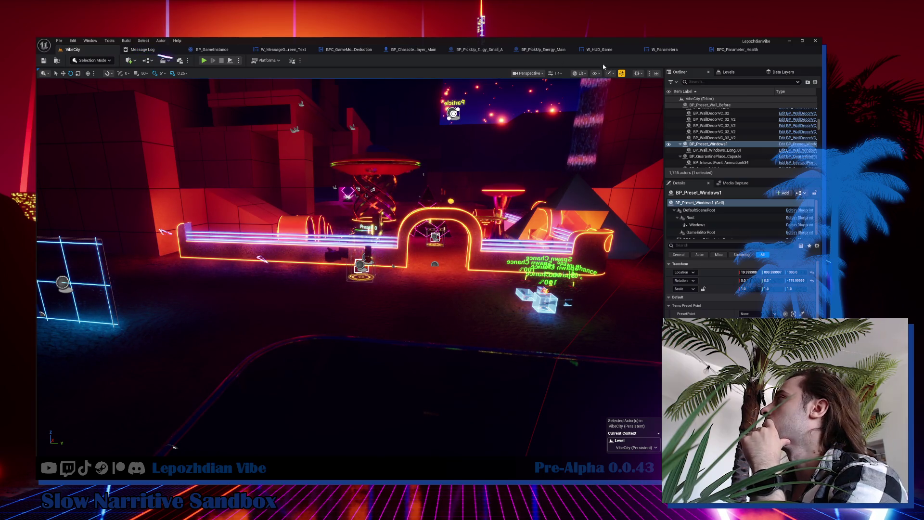
pyautogui.click(642, 74)
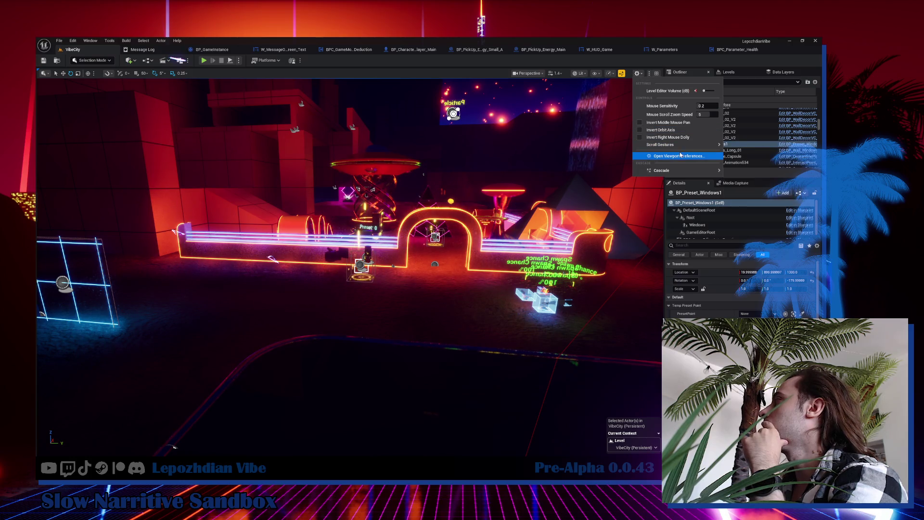
# Set every viewport scalability group to Medium, keeping Global Illumination at High.
pyautogui.moveTo(694, 148)
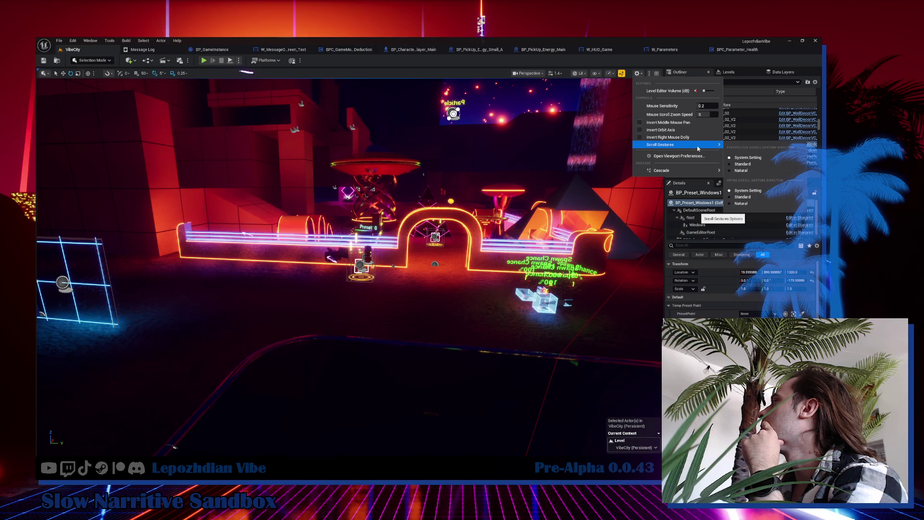
pyautogui.click(610, 73)
pyautogui.click(581, 73)
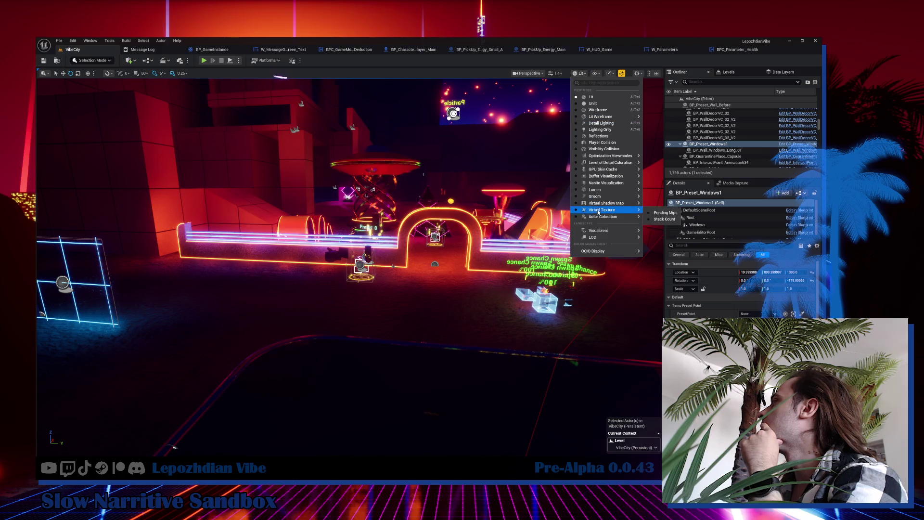
pyautogui.click(610, 74)
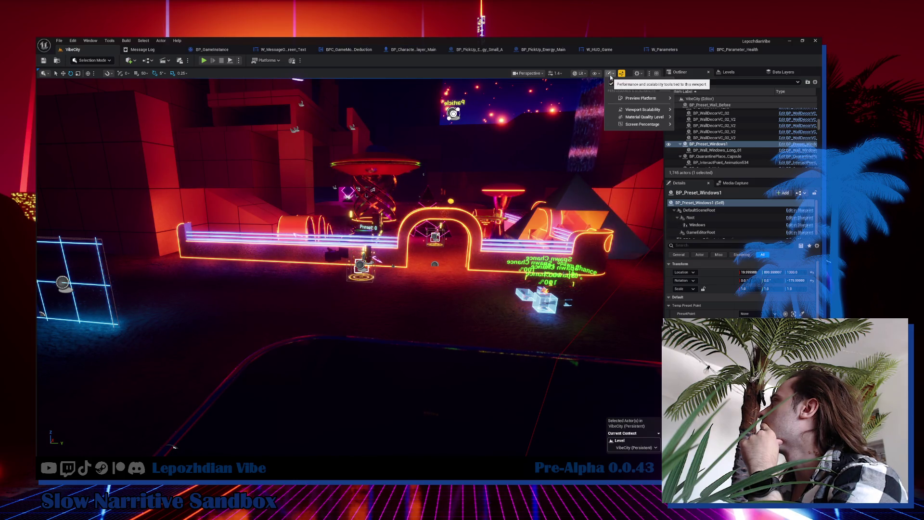
pyautogui.moveTo(643, 110)
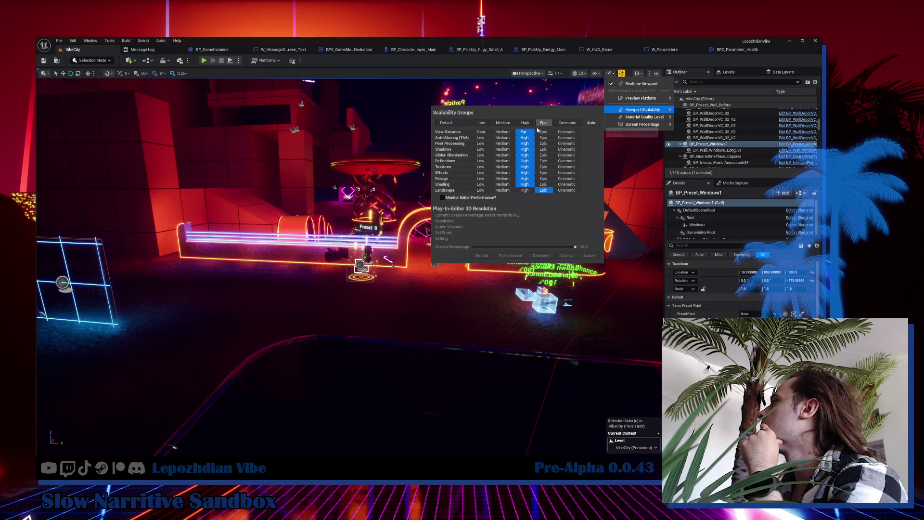
pyautogui.click(507, 123)
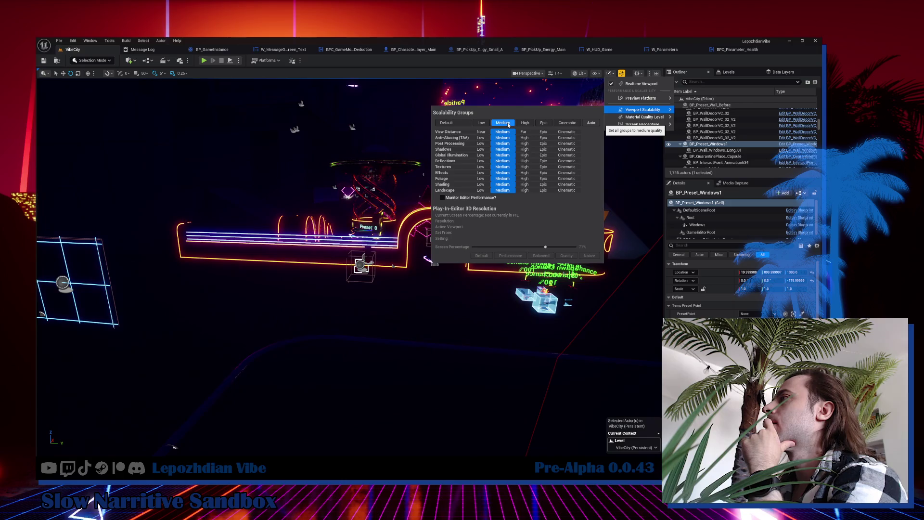
pyautogui.click(526, 155)
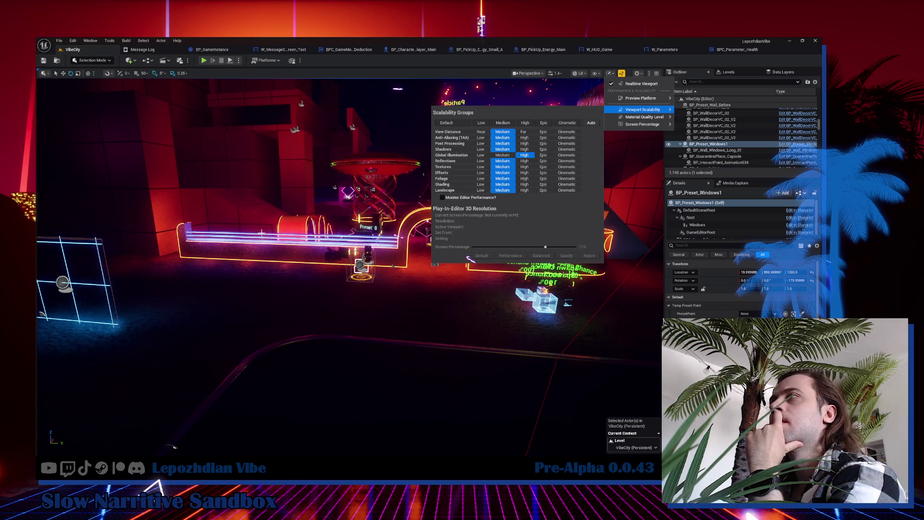
pyautogui.moveTo(466, 258); pyautogui.dragTo(481, 259)
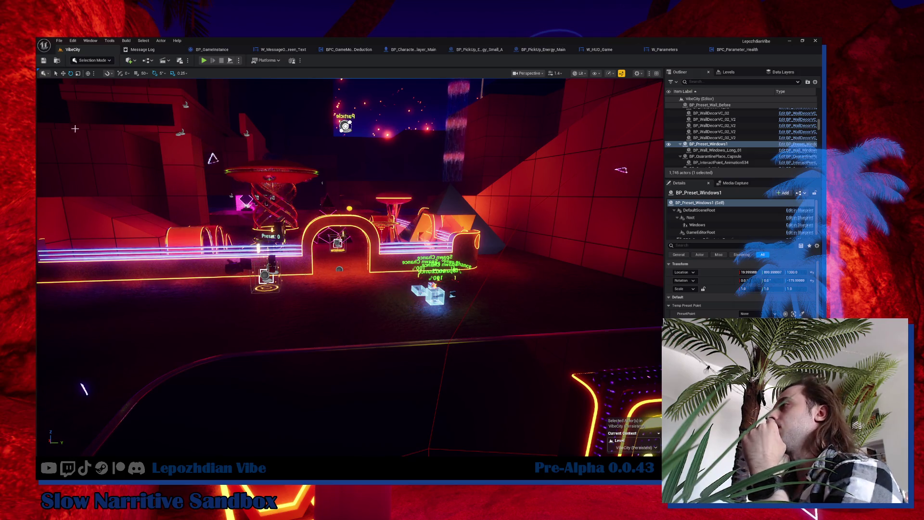
# Fly the camera forward toward the neon arch and glowing cubes.
pyautogui.scroll(5, 349, 265)
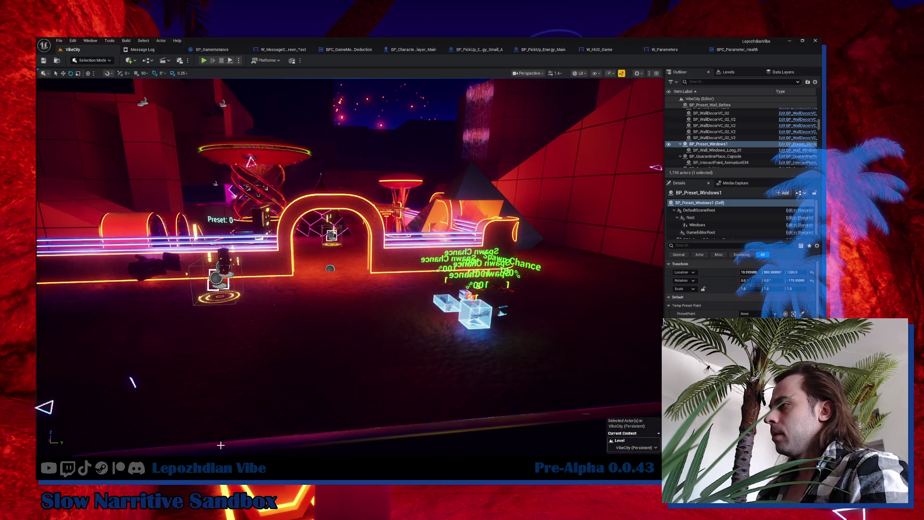
pyautogui.moveTo(316, 319); pyautogui.dragTo(354, 309)
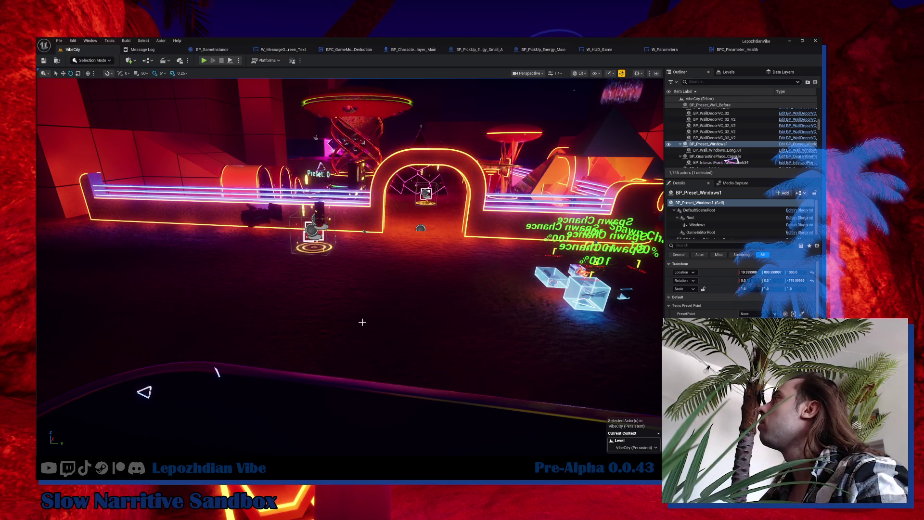
# Switch to the BP_Character_Player_Main graph and frame the Switch and collision nodes.
pyautogui.click(417, 49)
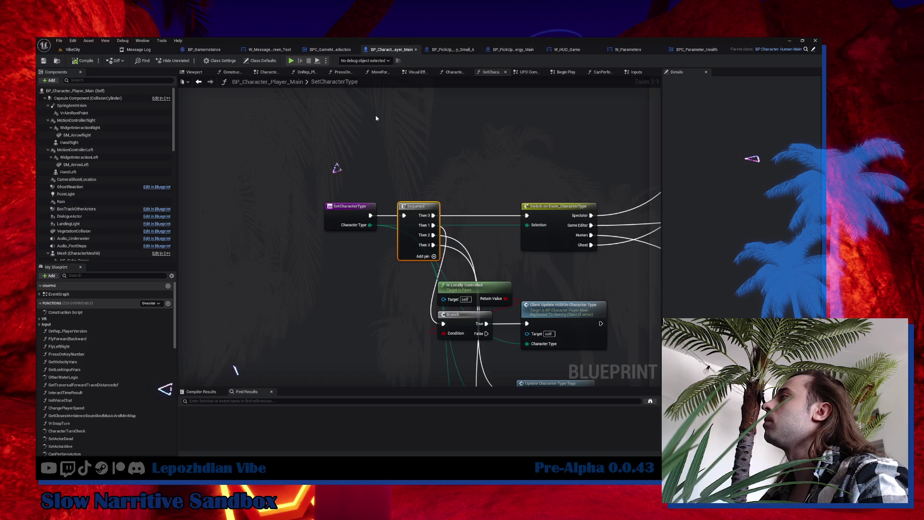
pyautogui.moveTo(345, 208); pyautogui.dragTo(250, 368)
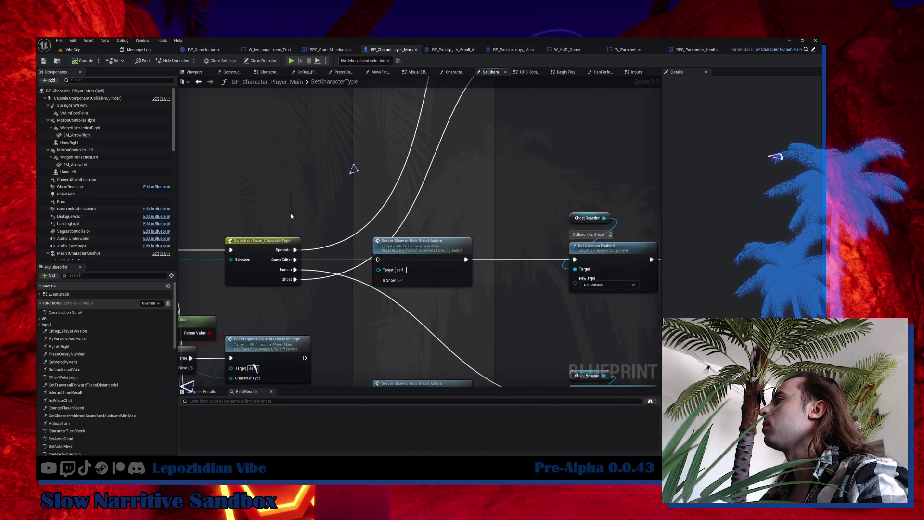
pyautogui.scroll(-3, 290, 216)
pyautogui.moveTo(291, 216)
pyautogui.mouseDown()
pyautogui.moveTo(306, 260)
pyautogui.moveTo(237, 332)
pyautogui.moveTo(341, 296)
pyautogui.mouseUp()
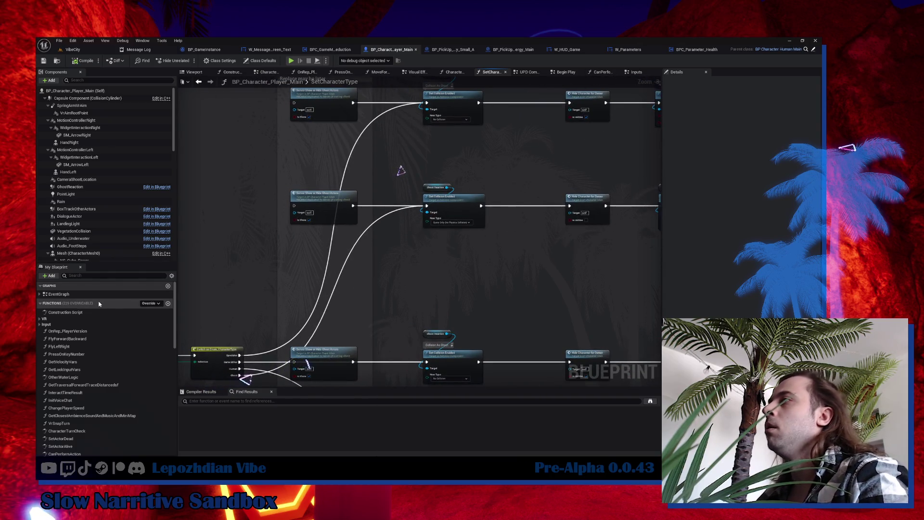
# Find the Y key input event and open its Ghost Server Set Character Type call.
pyautogui.click(98, 276)
pyautogui.write('y')
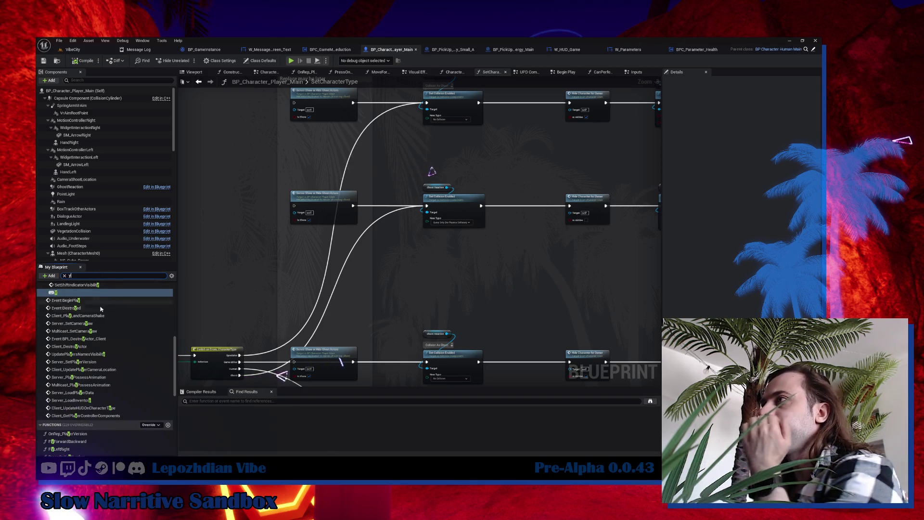
pyautogui.click(83, 292)
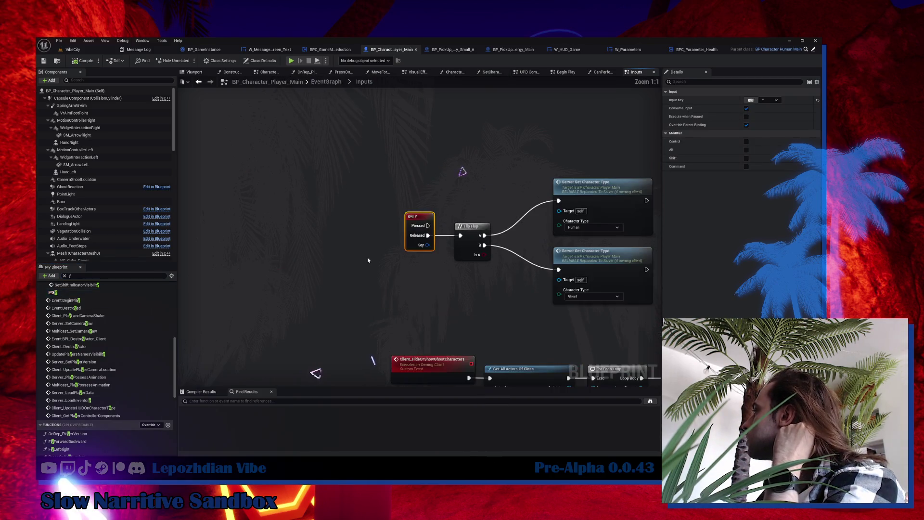
pyautogui.click(530, 279)
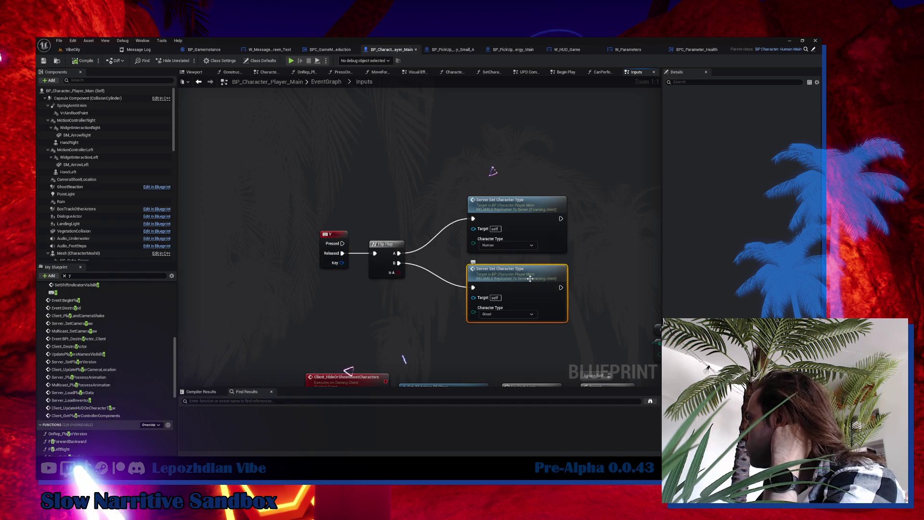
pyautogui.doubleClick(530, 278)
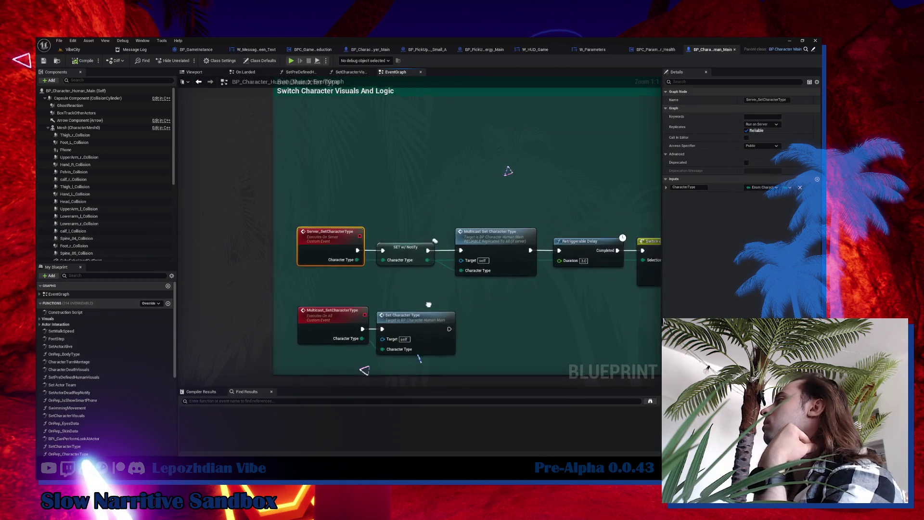
# Navigate back to the Switch on character type chain and frame the whole Set Character Type comment.
pyautogui.hotkey('alt', 'Left')
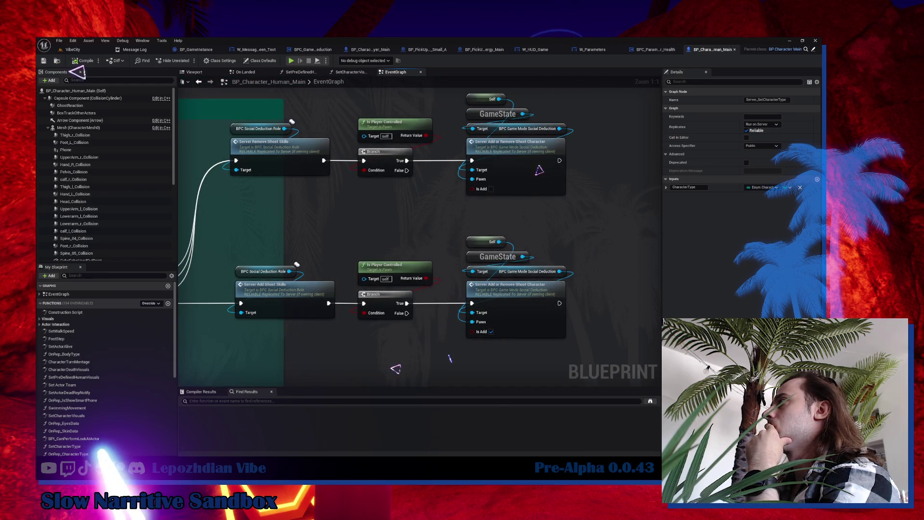
pyautogui.hotkey('alt', 'Right')
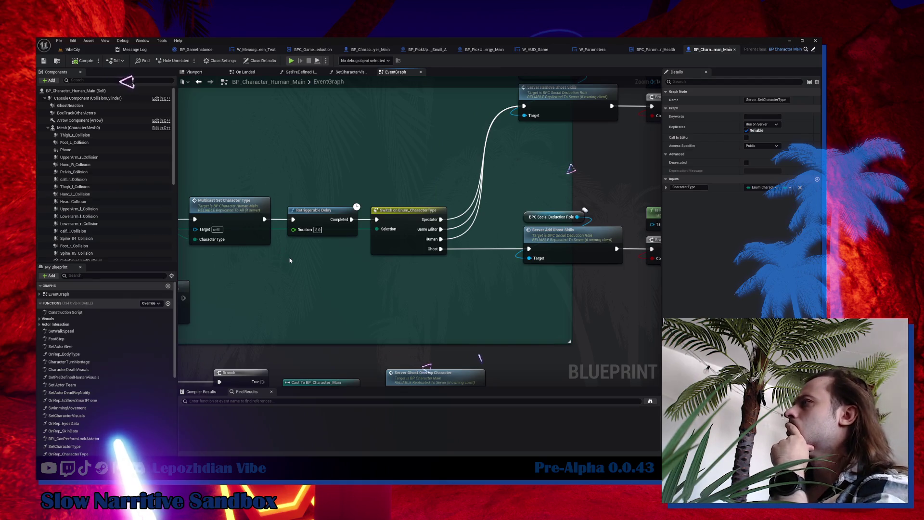
pyautogui.moveTo(295, 266)
pyautogui.mouseDown()
pyautogui.moveTo(376, 278)
pyautogui.moveTo(391, 294)
pyautogui.moveTo(330, 313)
pyautogui.moveTo(172, 335)
pyautogui.mouseUp()
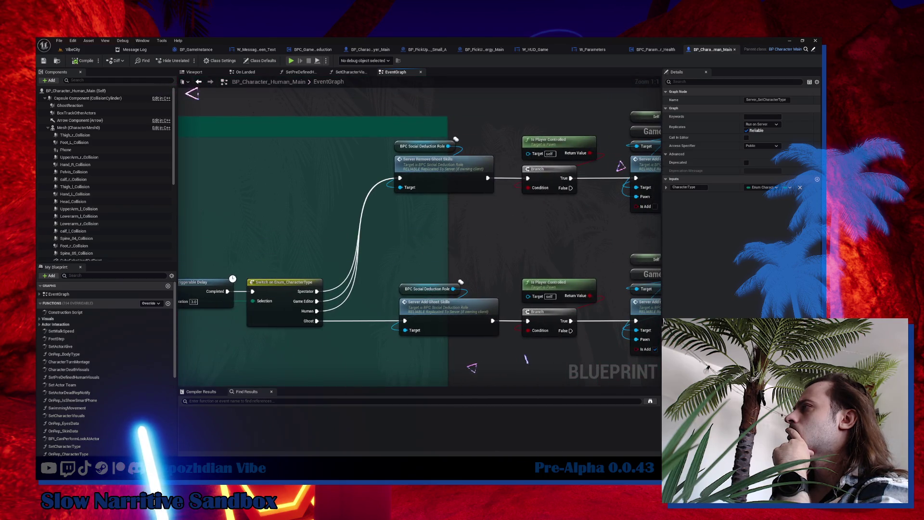
pyautogui.moveTo(380, 259)
pyautogui.mouseDown()
pyautogui.moveTo(502, 337)
pyautogui.moveTo(436, 319)
pyautogui.moveTo(481, 308)
pyautogui.moveTo(525, 336)
pyautogui.mouseUp()
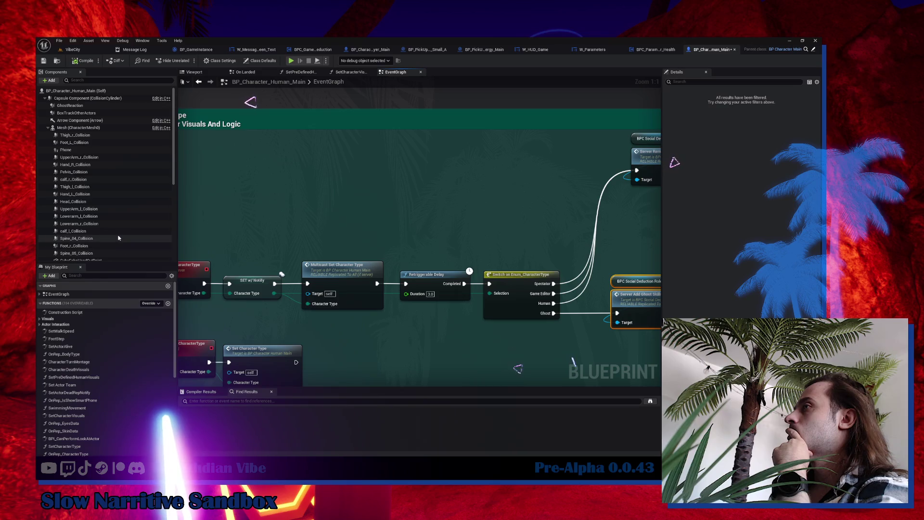
pyautogui.scroll(-5, 106, 239)
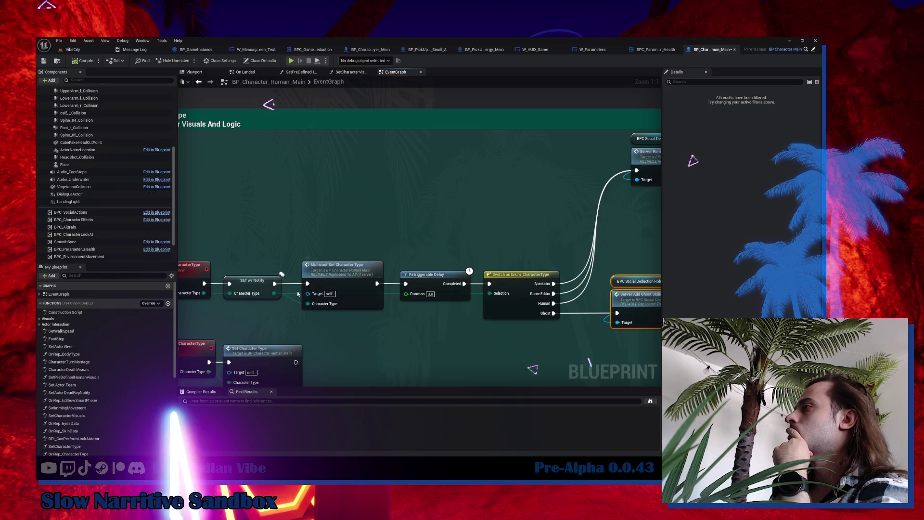
pyautogui.moveTo(199, 224)
pyautogui.mouseDown()
pyautogui.moveTo(300, 237)
pyautogui.moveTo(356, 291)
pyautogui.mouseUp()
# Move Server_SetCharacterType, SET w/ Notify and Multicast Set Character Type up, then drag out a new node after SET w/ Notify.
pyautogui.moveTo(272, 294); pyautogui.dragTo(271, 195)
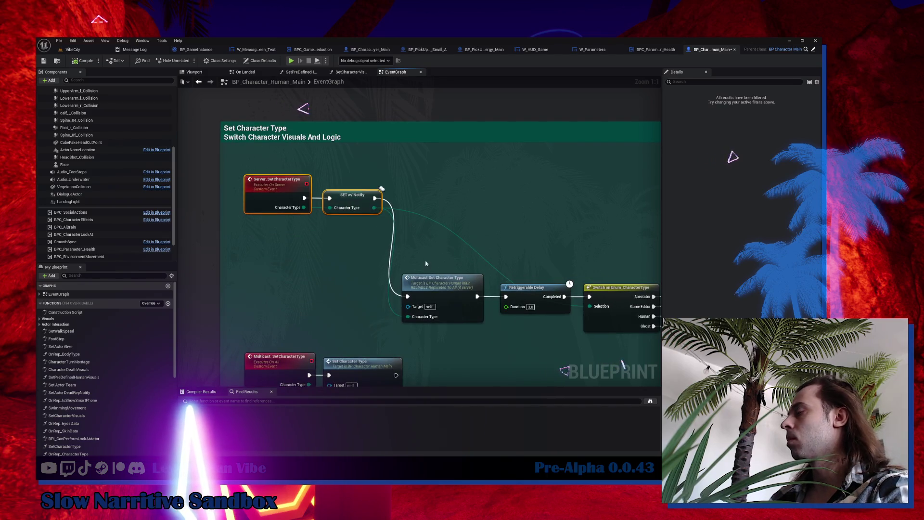
pyautogui.moveTo(451, 272)
pyautogui.mouseDown()
pyautogui.moveTo(468, 175)
pyautogui.moveTo(451, 174)
pyautogui.moveTo(447, 294)
pyautogui.mouseUp()
pyautogui.moveTo(374, 198); pyautogui.dragTo(391, 198)
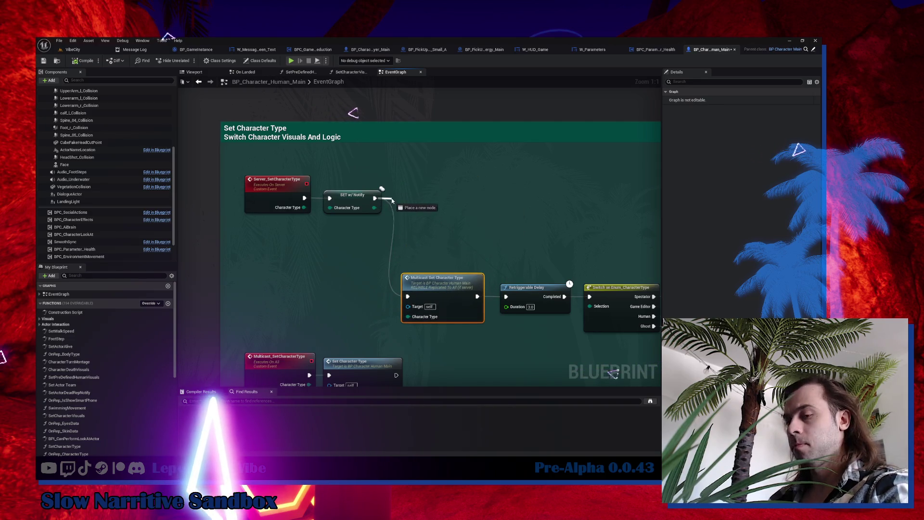
# Add a Sequence after SET w/ Notify and wire its Then 1 to Multicast Set Character Type.
pyautogui.write('seq')
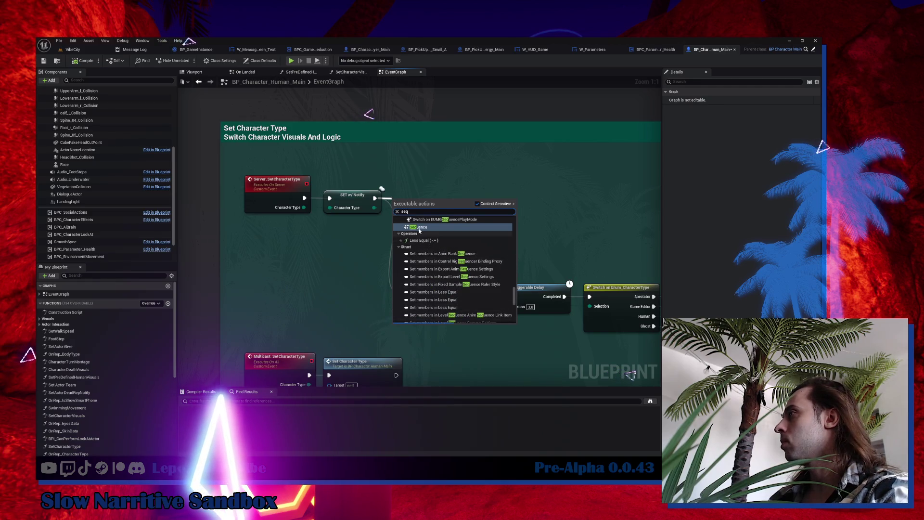
pyautogui.click(418, 227)
pyautogui.moveTo(437, 197); pyautogui.dragTo(438, 207)
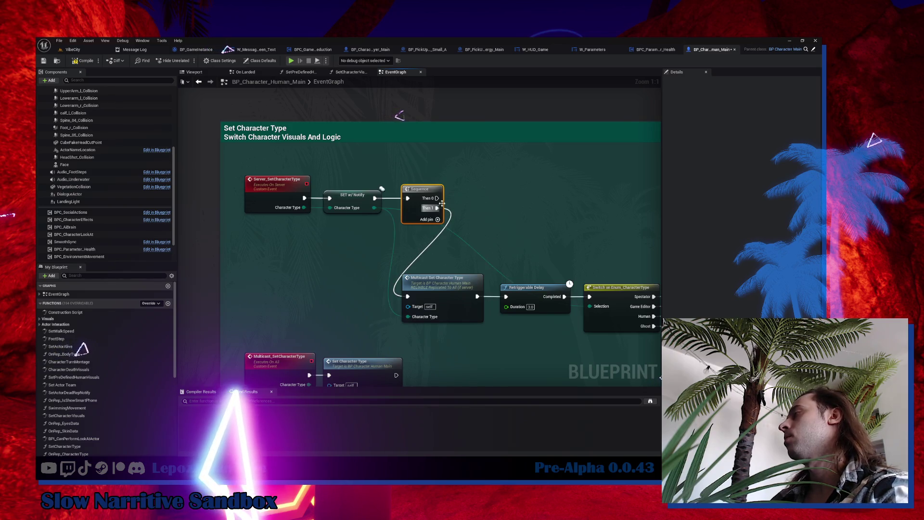
pyautogui.moveTo(493, 193); pyautogui.dragTo(442, 233)
# Run BPC Parameter Health's Multicast Set Current Health from Then 0, then compile the blueprint.
pyautogui.moveTo(75, 249)
pyautogui.mouseDown()
pyautogui.moveTo(401, 203)
pyautogui.moveTo(487, 210)
pyautogui.mouseUp()
pyautogui.write('set curre')
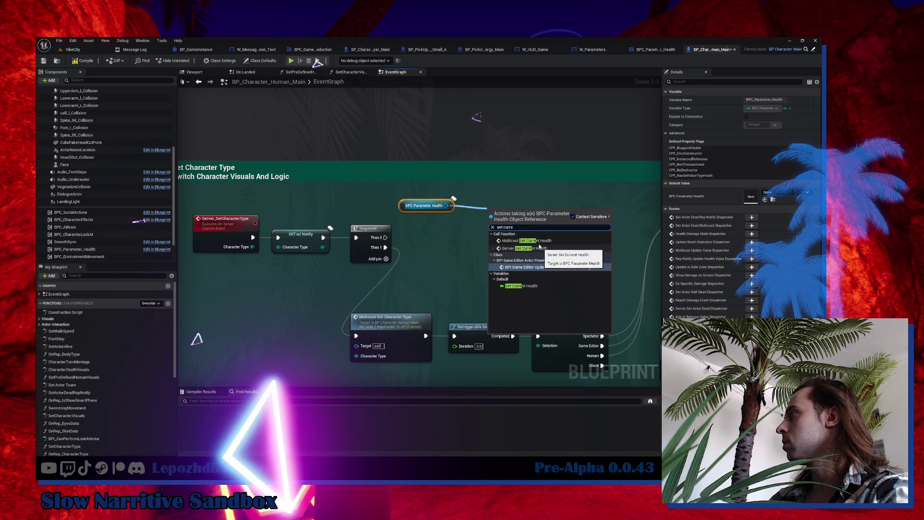
pyautogui.click(543, 239)
pyautogui.moveTo(386, 237)
pyautogui.mouseDown()
pyautogui.moveTo(485, 227)
pyautogui.moveTo(427, 246)
pyautogui.moveTo(476, 224)
pyautogui.mouseUp()
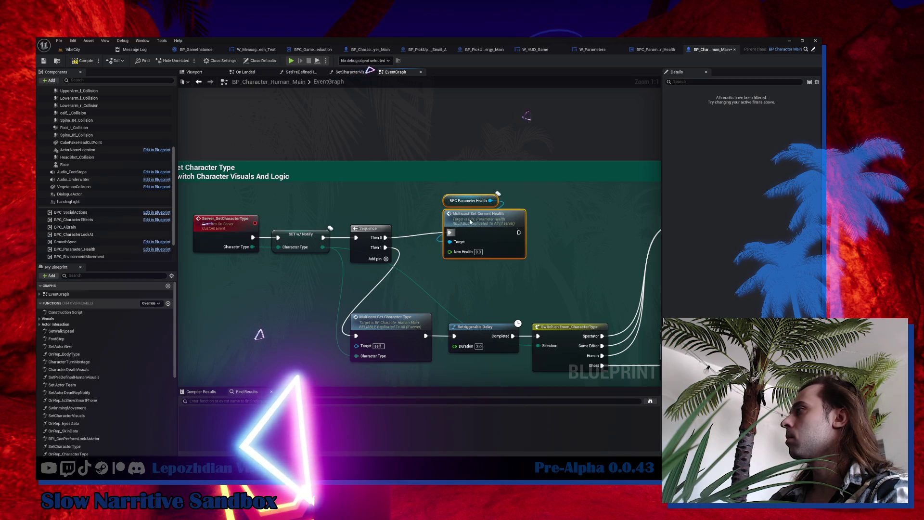
pyautogui.click(84, 61)
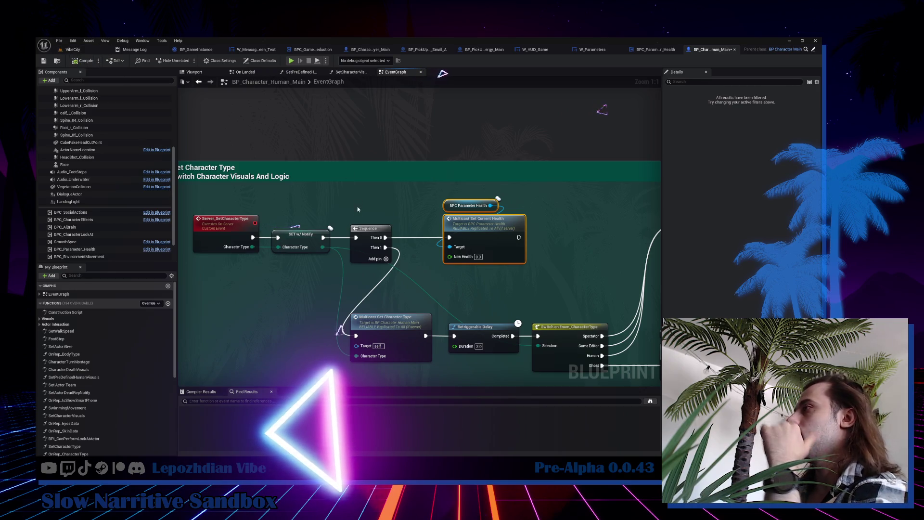
# Compare the Character Type against Ghost with an Equal (Enum) node.
pyautogui.moveTo(322, 247); pyautogui.dragTo(346, 283)
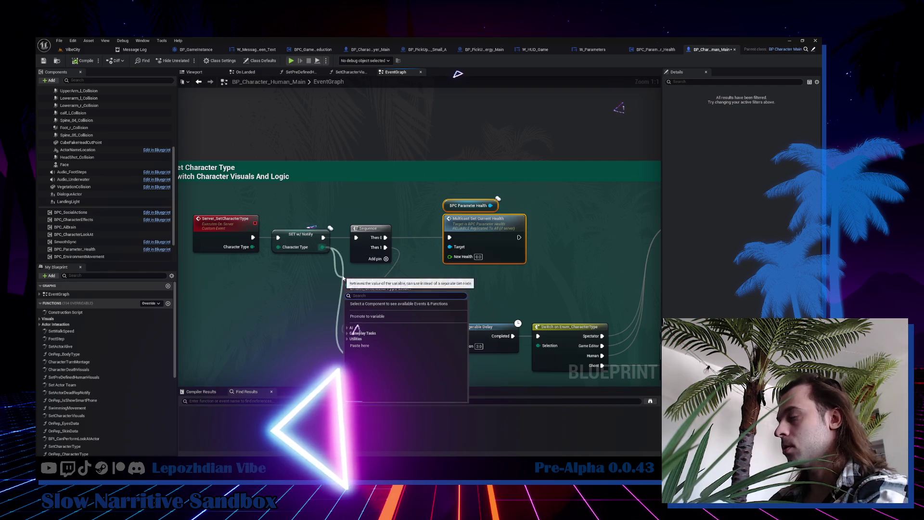
pyautogui.write('=')
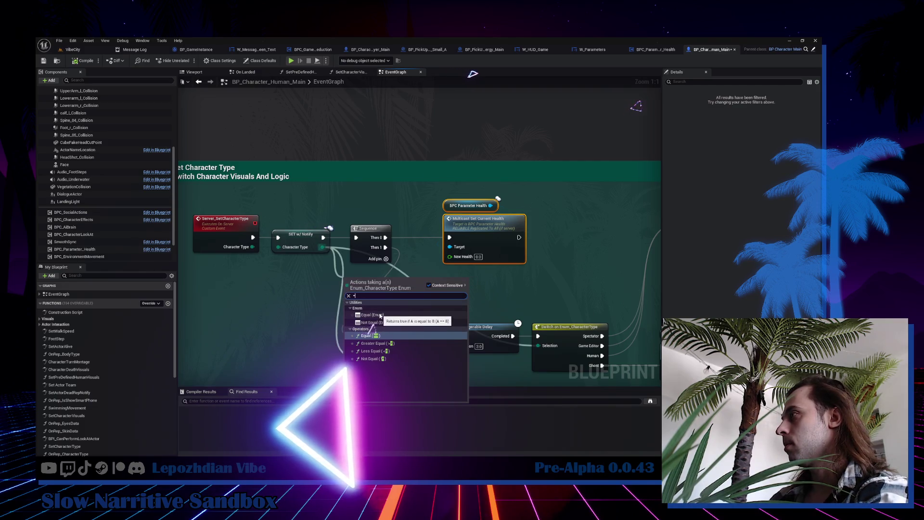
pyautogui.click(381, 316)
pyautogui.click(375, 290)
pyautogui.click(360, 316)
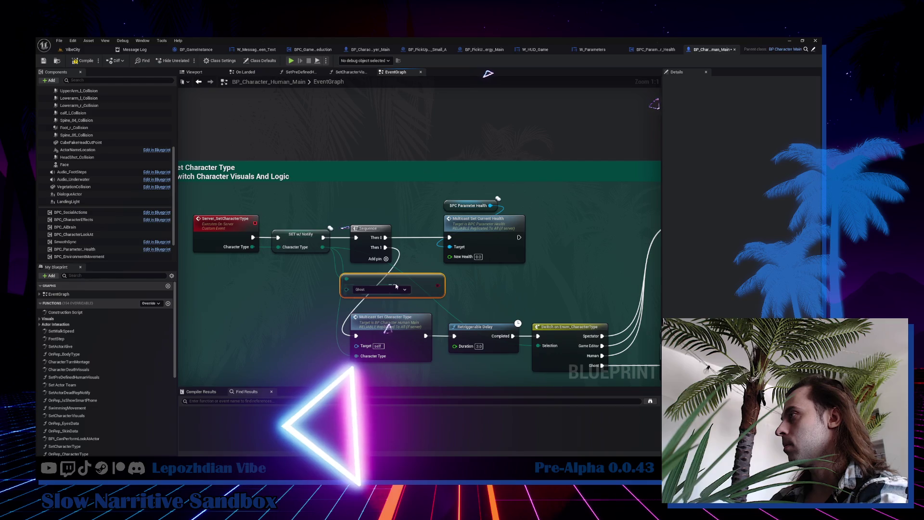
# Gate the health reset behind a Branch on the Ghost comparison, tidy the nodes, and compile.
pyautogui.click(492, 236)
pyautogui.moveTo(492, 236); pyautogui.dragTo(600, 235)
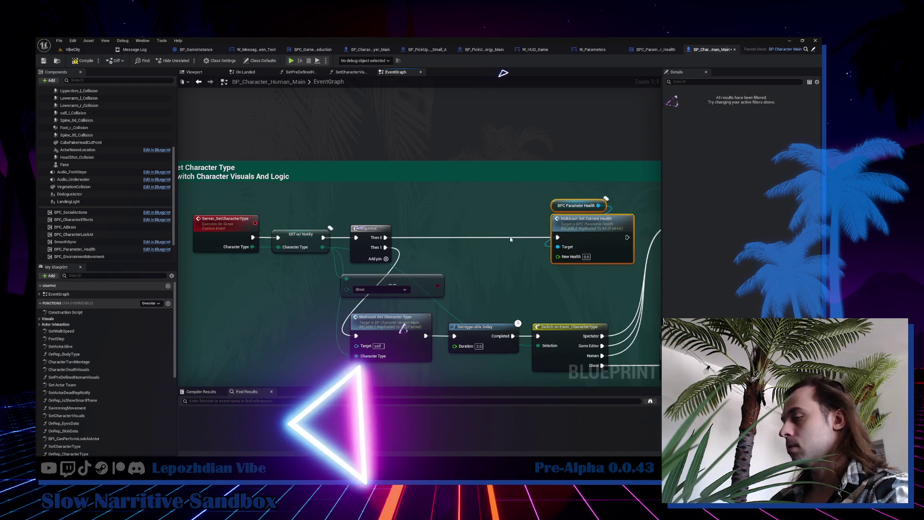
pyautogui.click(448, 243)
pyautogui.moveTo(438, 285)
pyautogui.mouseDown()
pyautogui.moveTo(437, 248)
pyautogui.moveTo(419, 238)
pyautogui.moveTo(557, 238)
pyautogui.mouseUp()
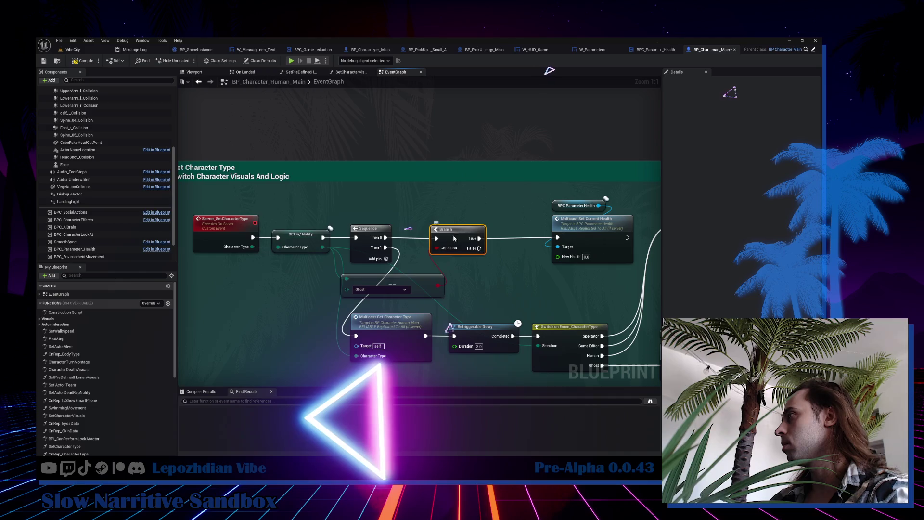
pyautogui.moveTo(454, 238); pyautogui.dragTo(478, 237)
pyautogui.moveTo(419, 286); pyautogui.dragTo(528, 203)
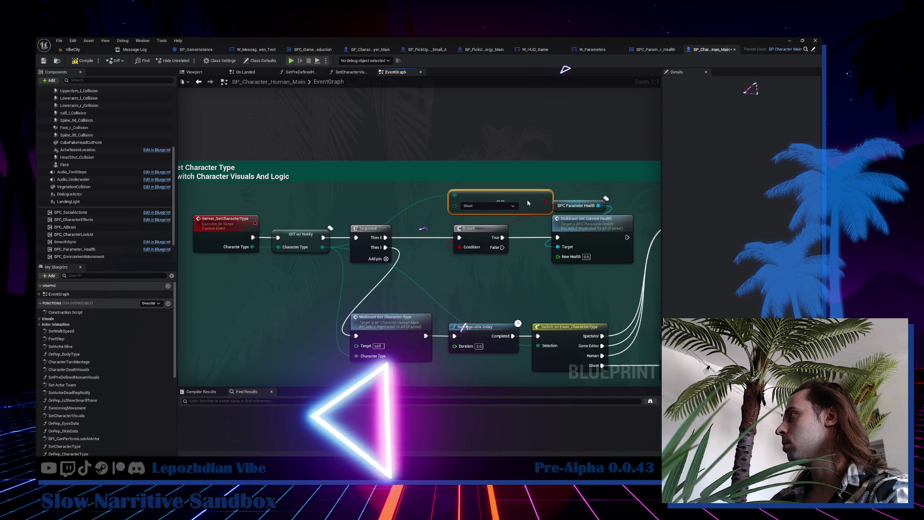
pyautogui.keyDown('ctrl'); pyautogui.click(481, 229); pyautogui.keyUp('ctrl')
pyautogui.moveTo(482, 235); pyautogui.dragTo(447, 234)
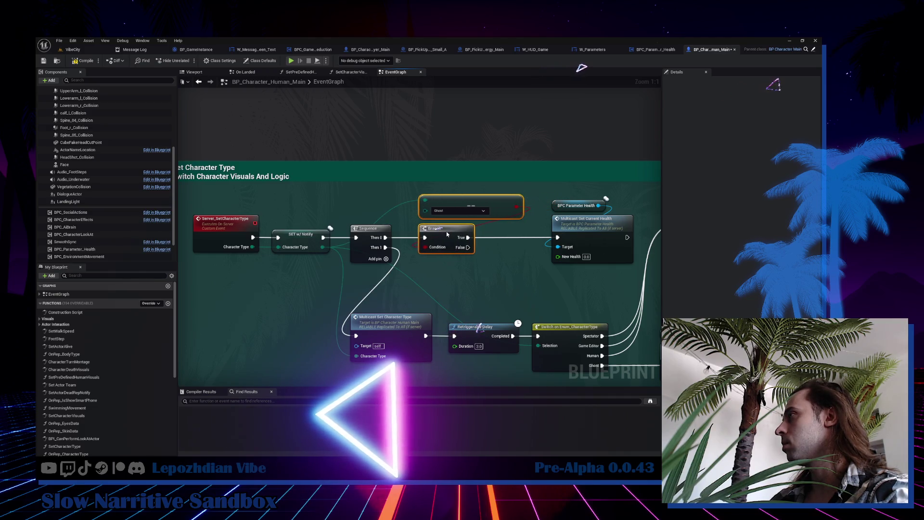
pyautogui.moveTo(556, 197)
pyautogui.mouseDown()
pyautogui.moveTo(590, 231)
pyautogui.moveTo(580, 231)
pyautogui.mouseUp()
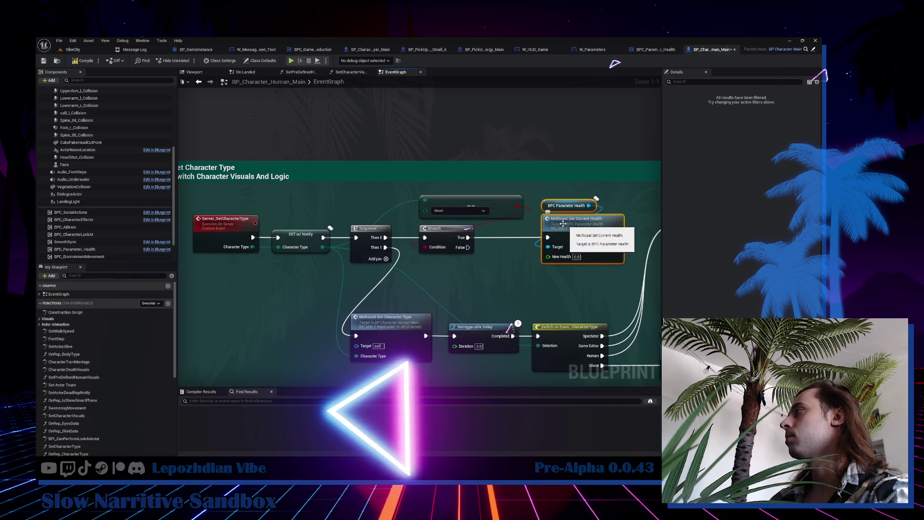
pyautogui.click(76, 61)
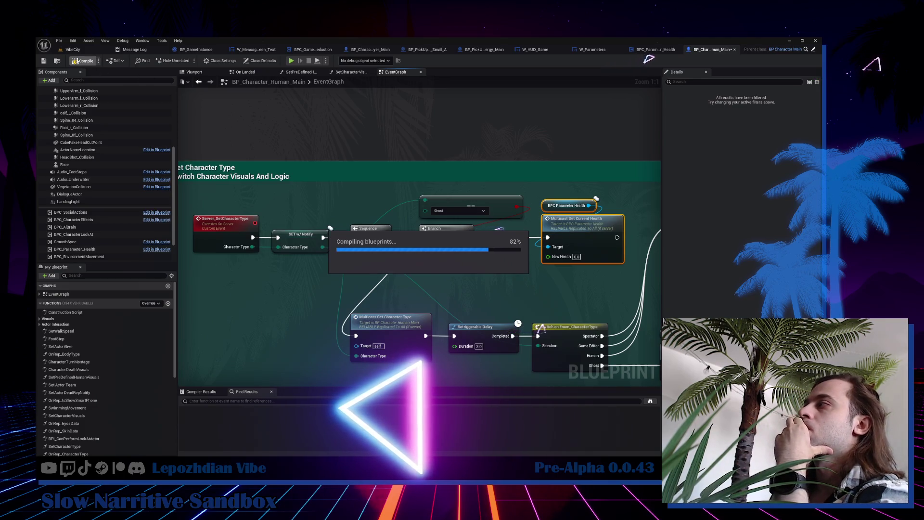
pyautogui.click(72, 50)
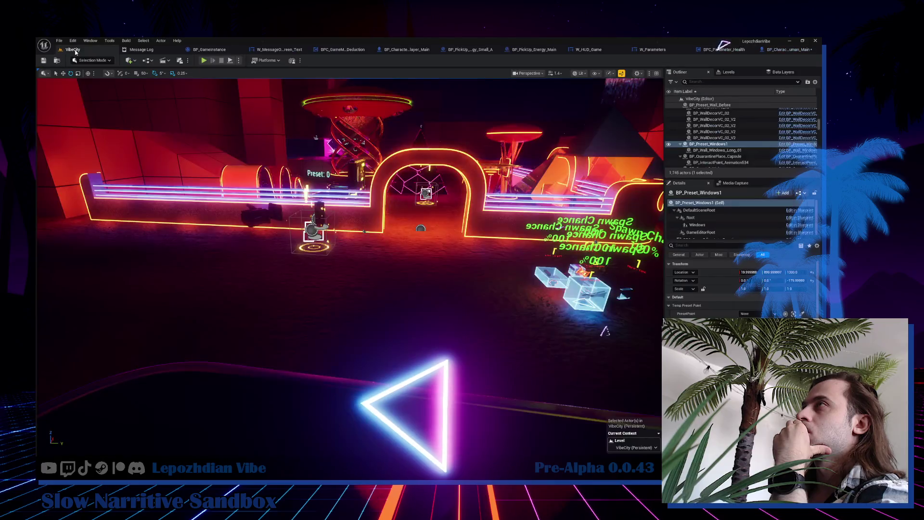
# Play-test the VibeCity level in the editor and trigger the Q ability.
pyautogui.click(204, 61)
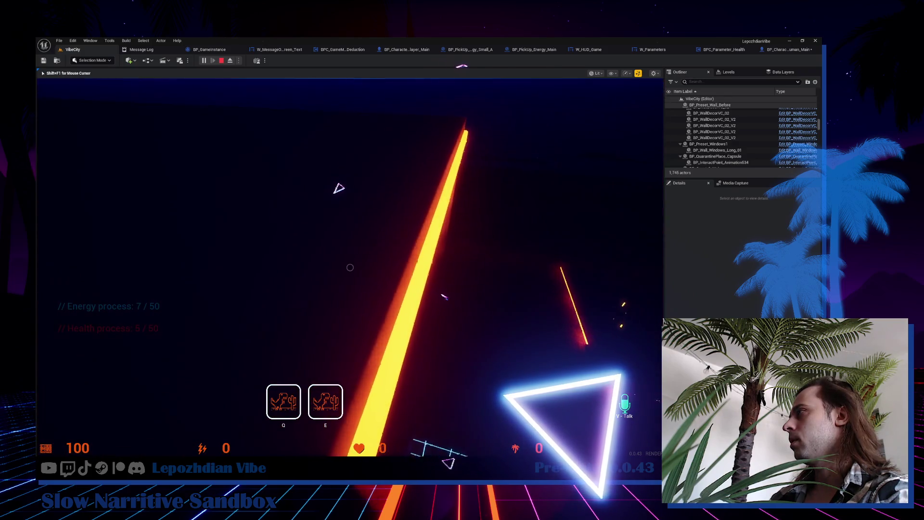
pyautogui.press('q')
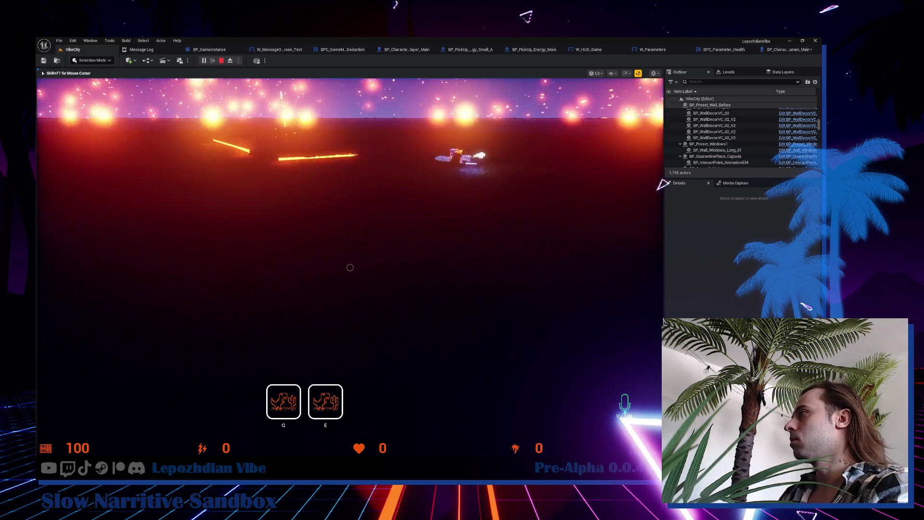
# Walk forward through the neon grid barrier into the dark area, then end the play session.
pyautogui.press('w')
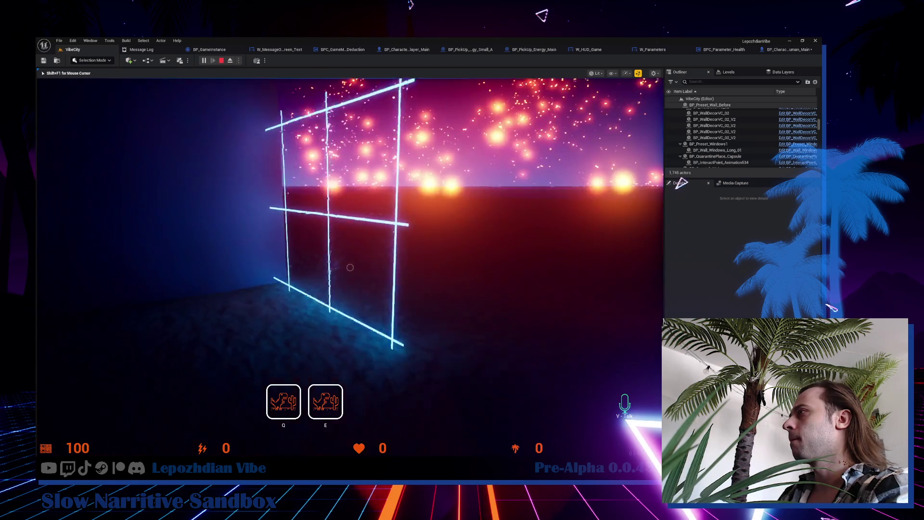
pyautogui.press('w')
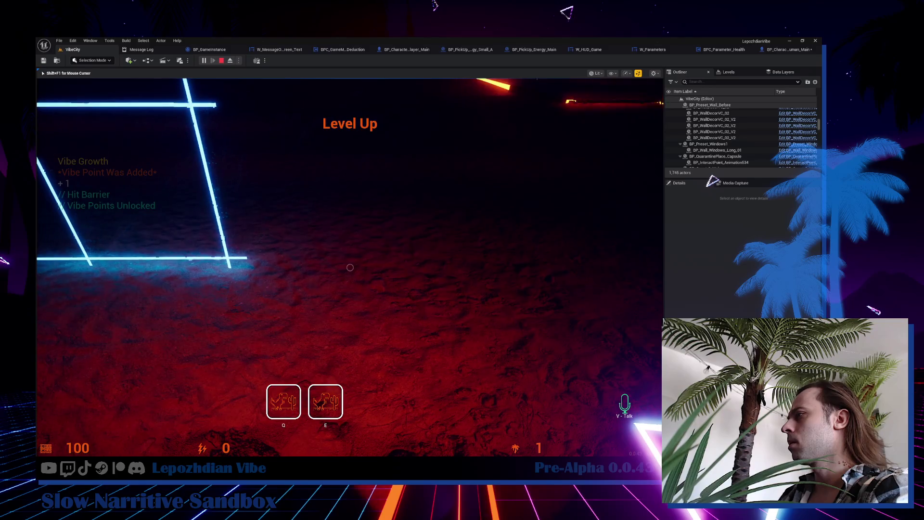
pyautogui.press('w')
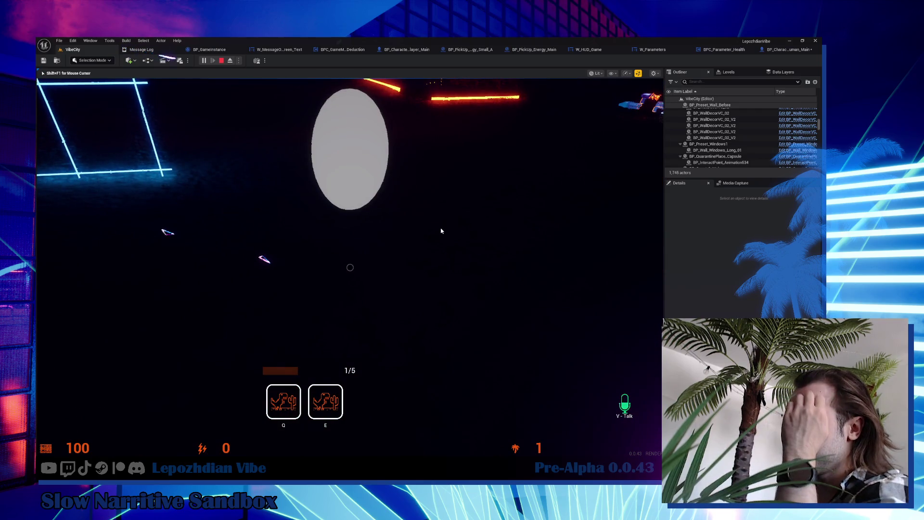
pyautogui.press('Escape')
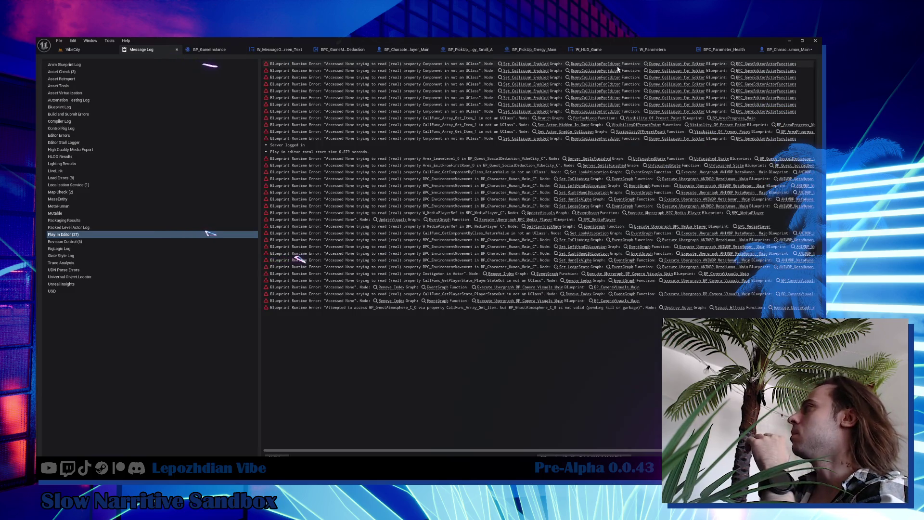
# Return to the BP_Character_Player_Main blueprint and start searching its My Blueprint members.
pyautogui.click(409, 50)
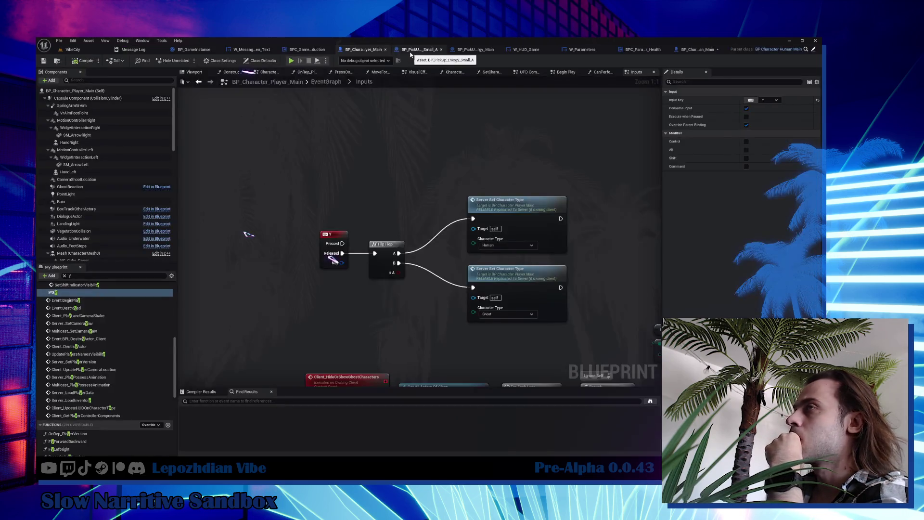
pyautogui.click(63, 277)
pyautogui.write('lean')
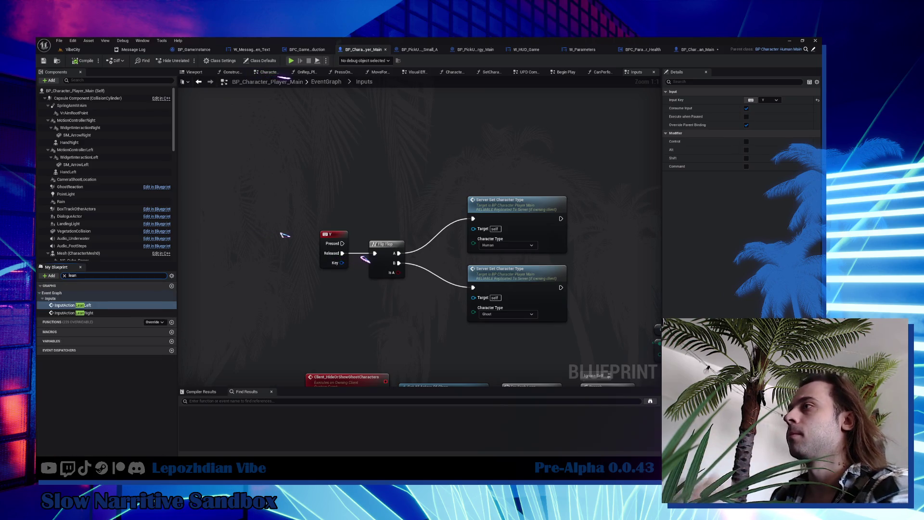
# Jump to the InputAction LeanLeft event, view the Server Set Lean calls, and open CanPerformAction.
pyautogui.doubleClick(73, 306)
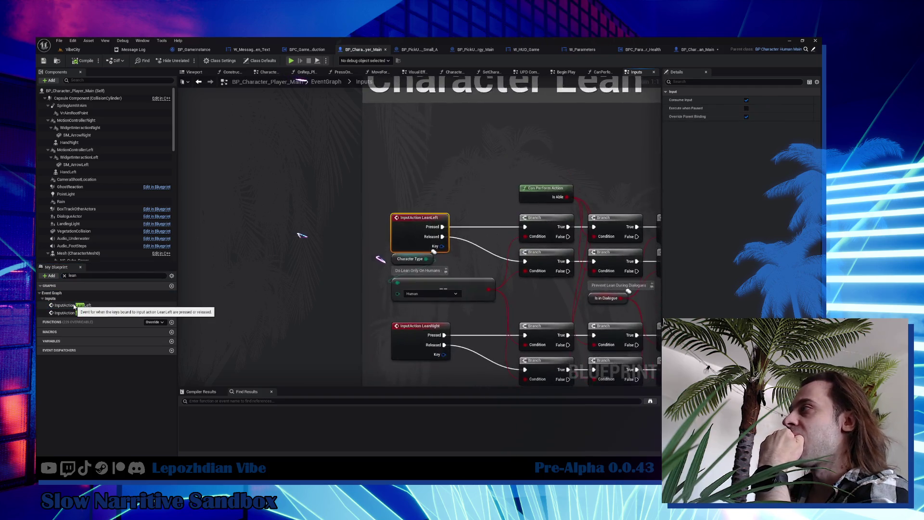
pyautogui.moveTo(443, 291); pyautogui.dragTo(271, 285)
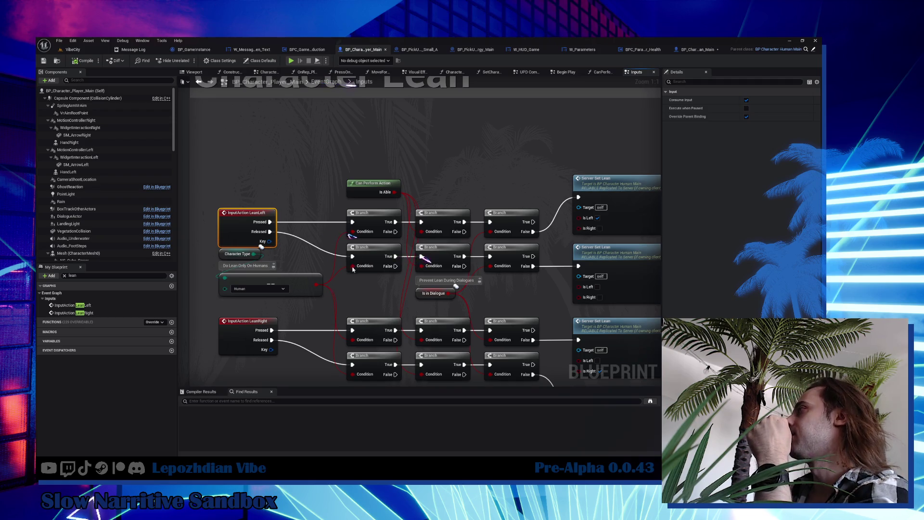
pyautogui.doubleClick(364, 196)
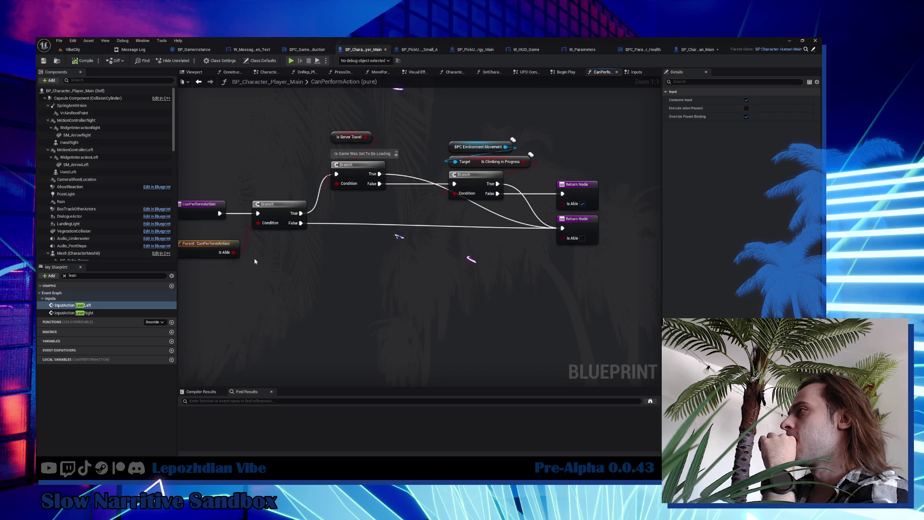
pyautogui.click(211, 253)
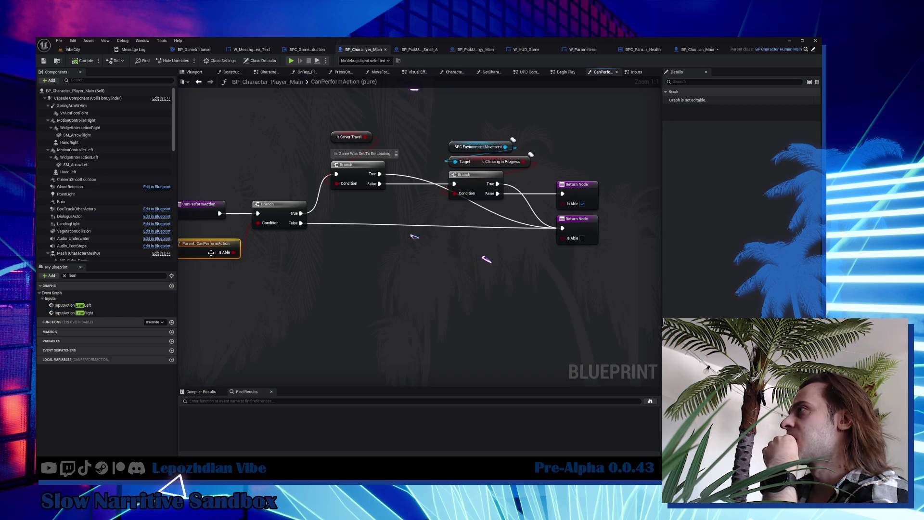
pyautogui.doubleClick(211, 253)
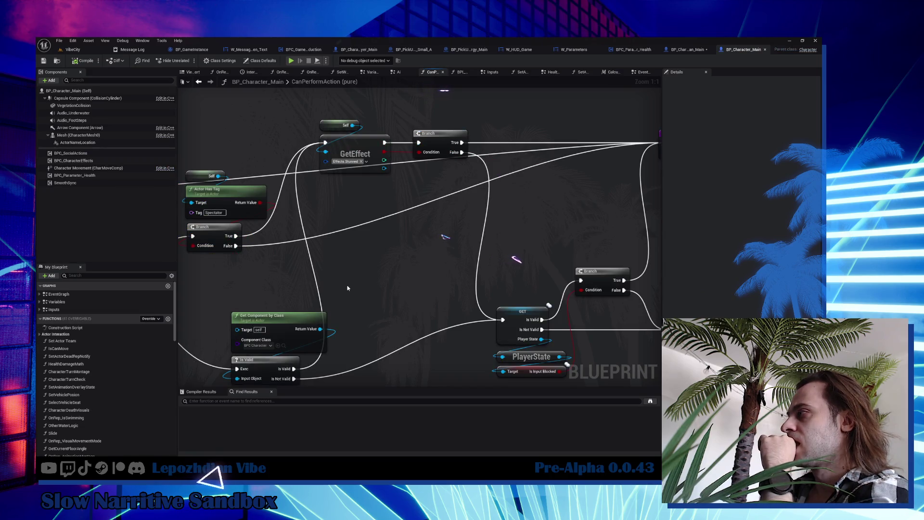
pyautogui.moveTo(355, 287)
pyautogui.mouseDown()
pyautogui.moveTo(436, 289)
pyautogui.moveTo(566, 256)
pyautogui.moveTo(555, 277)
pyautogui.moveTo(525, 296)
pyautogui.moveTo(462, 316)
pyautogui.mouseUp()
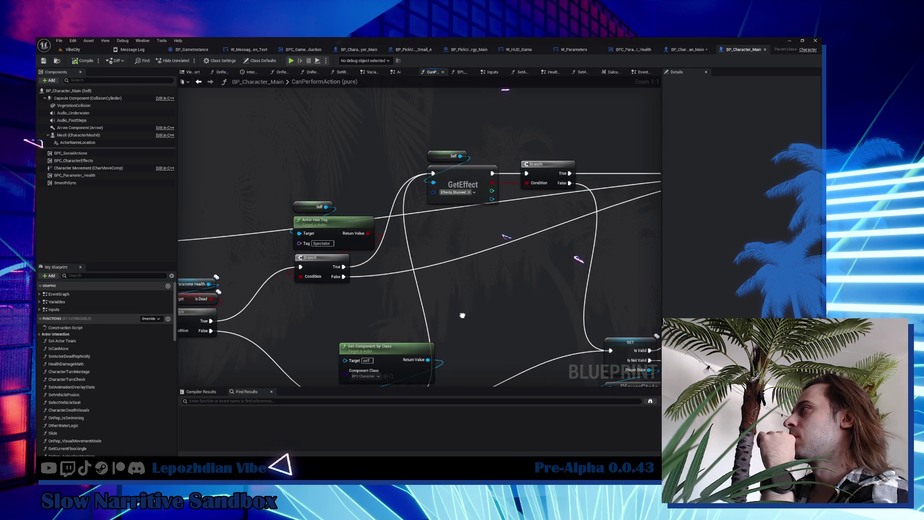
pyautogui.moveTo(462, 316)
pyautogui.mouseDown()
pyautogui.moveTo(318, 311)
pyautogui.moveTo(461, 302)
pyautogui.moveTo(638, 347)
pyautogui.moveTo(706, 313)
pyautogui.moveTo(535, 318)
pyautogui.mouseUp()
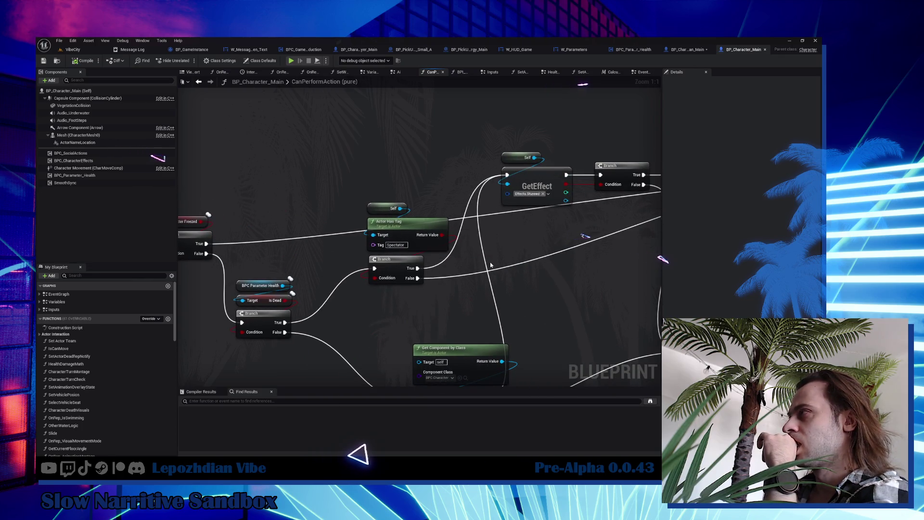
pyautogui.moveTo(491, 265)
pyautogui.mouseDown()
pyautogui.moveTo(223, 278)
pyautogui.moveTo(435, 285)
pyautogui.moveTo(267, 221)
pyautogui.moveTo(376, 217)
pyautogui.moveTo(494, 250)
pyautogui.moveTo(644, 270)
pyautogui.moveTo(464, 260)
pyautogui.mouseUp()
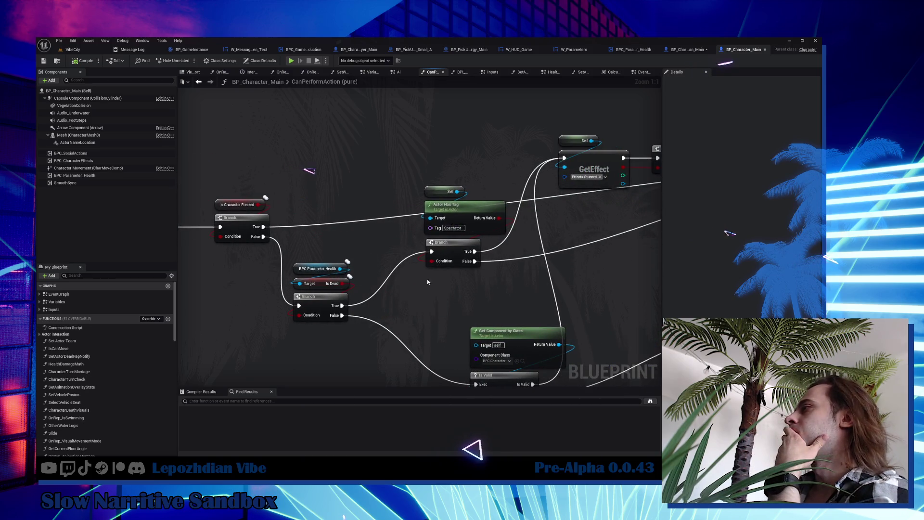
pyautogui.moveTo(524, 243); pyautogui.dragTo(359, 235)
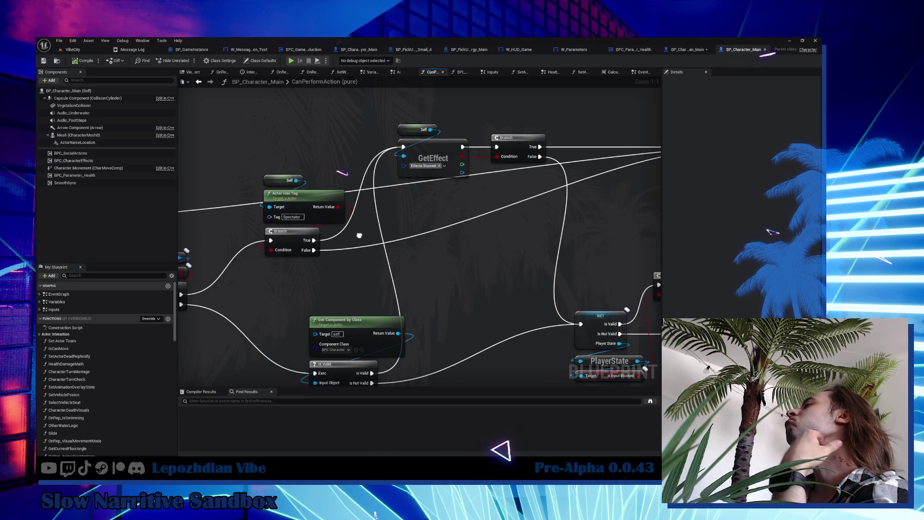
# Change the Actor Has Tag check from Spectator to Ghost and reposition its nodes.
pyautogui.click(289, 217)
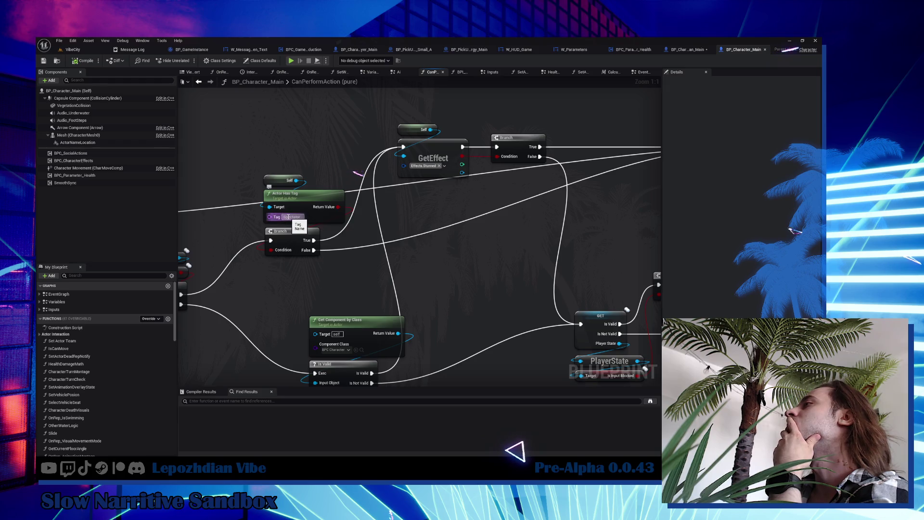
pyautogui.press('BackSpace')
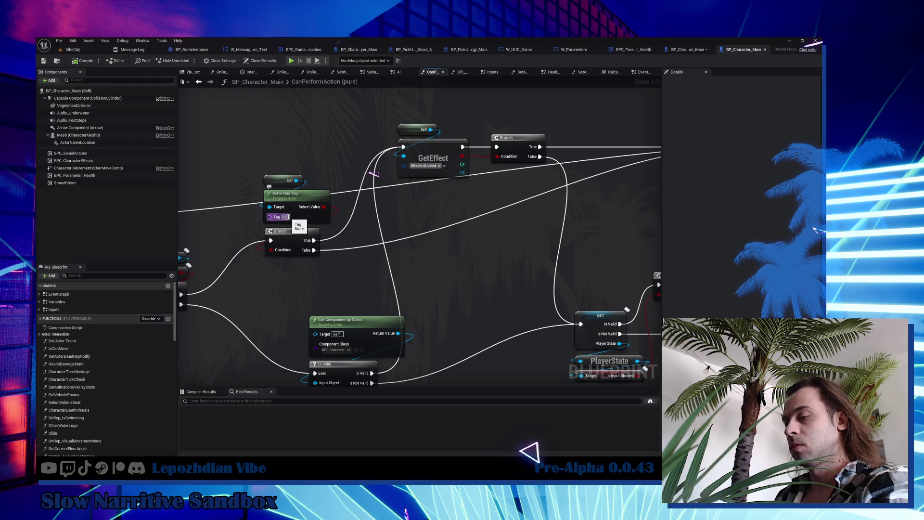
pyautogui.write('Ghost')
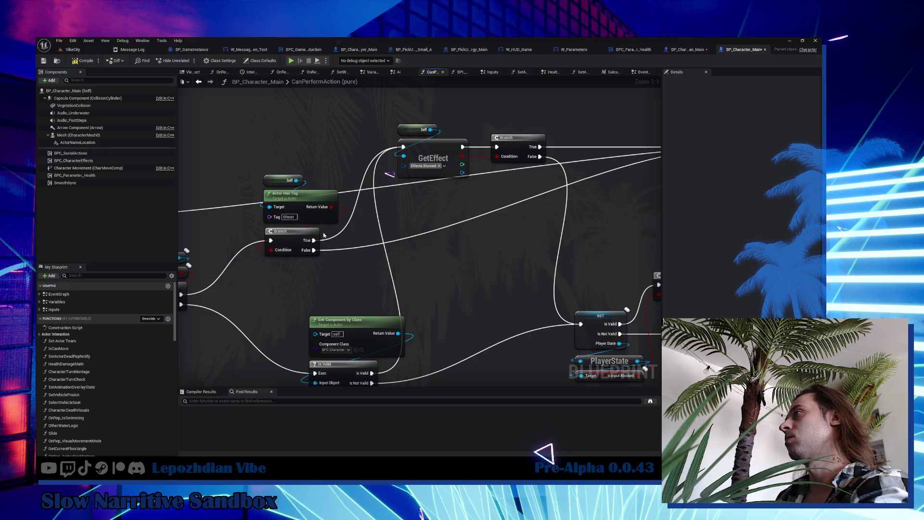
pyautogui.moveTo(261, 140); pyautogui.dragTo(340, 257)
pyautogui.moveTo(285, 230)
pyautogui.mouseDown()
pyautogui.moveTo(215, 171)
pyautogui.moveTo(212, 103)
pyautogui.moveTo(272, 247)
pyautogui.moveTo(282, 248)
pyautogui.mouseUp()
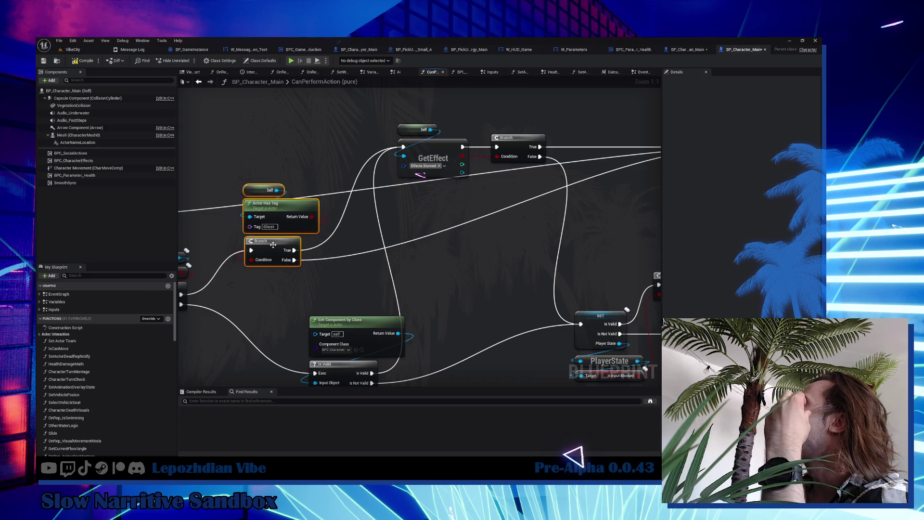
# Tidy the CanPerformAction graph, moving the Is Dead check down and the Ghost tag check up-left.
pyautogui.moveTo(408, 250)
pyautogui.mouseDown()
pyautogui.moveTo(291, 240)
pyautogui.moveTo(282, 226)
pyautogui.moveTo(351, 263)
pyautogui.mouseUp()
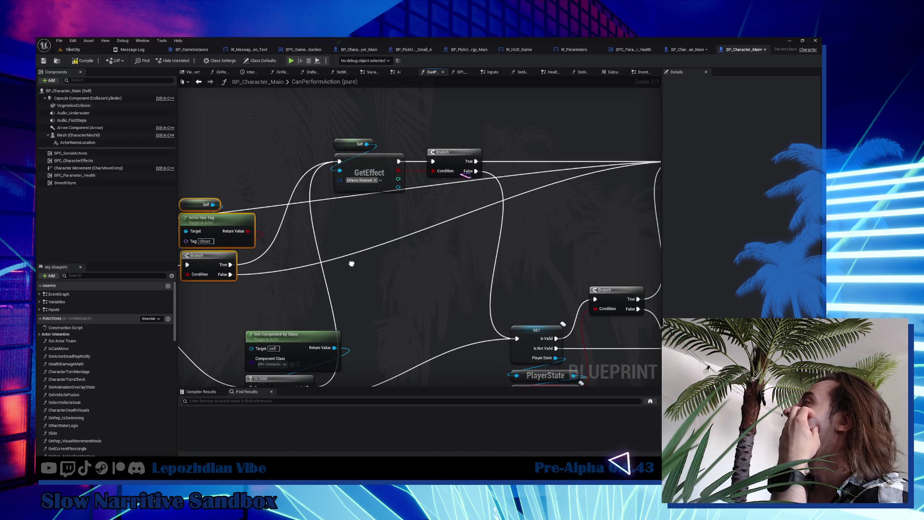
pyautogui.moveTo(352, 264)
pyautogui.mouseDown()
pyautogui.moveTo(198, 247)
pyautogui.moveTo(481, 251)
pyautogui.moveTo(553, 271)
pyautogui.moveTo(390, 282)
pyautogui.moveTo(691, 273)
pyautogui.mouseUp()
pyautogui.moveTo(529, 269); pyautogui.dragTo(236, 274)
pyautogui.moveTo(377, 135); pyautogui.dragTo(514, 198)
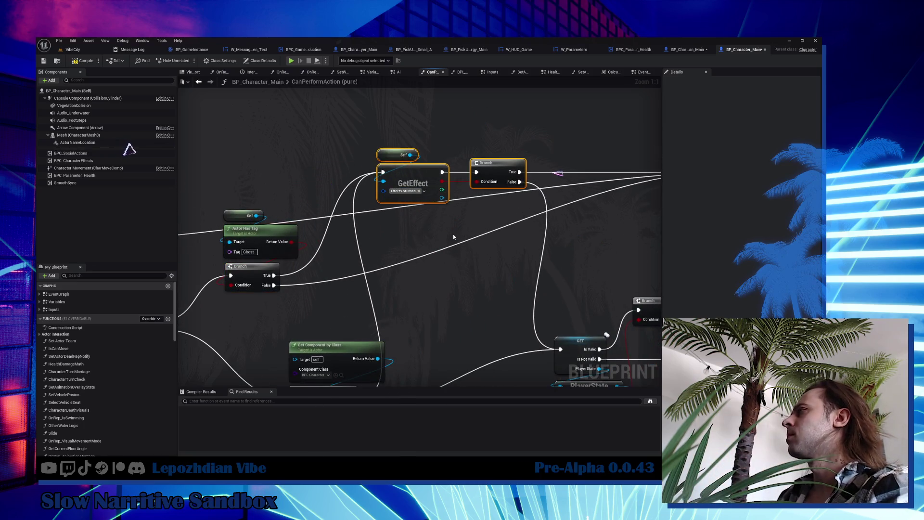
pyautogui.scroll(-2, 453, 237)
pyautogui.moveTo(452, 236)
pyautogui.mouseDown()
pyautogui.moveTo(435, 244)
pyautogui.moveTo(383, 233)
pyautogui.mouseUp()
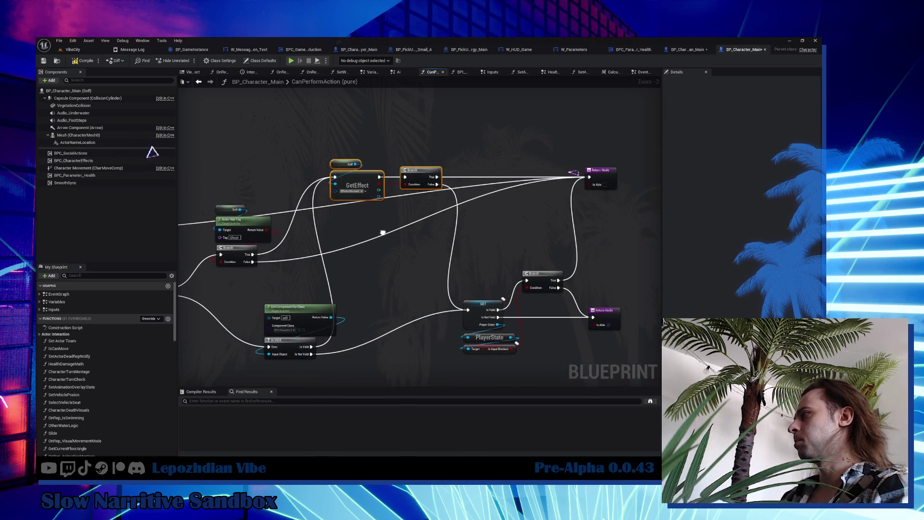
pyautogui.scroll(2, 288, 348)
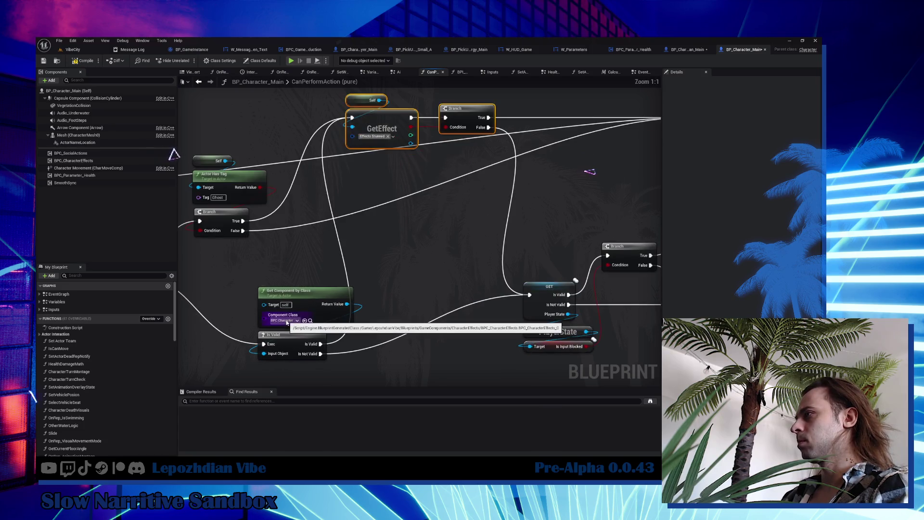
pyautogui.moveTo(410, 244)
pyautogui.mouseDown()
pyautogui.moveTo(536, 239)
pyautogui.moveTo(574, 249)
pyautogui.mouseUp()
pyautogui.moveTo(317, 193); pyautogui.dragTo(322, 333)
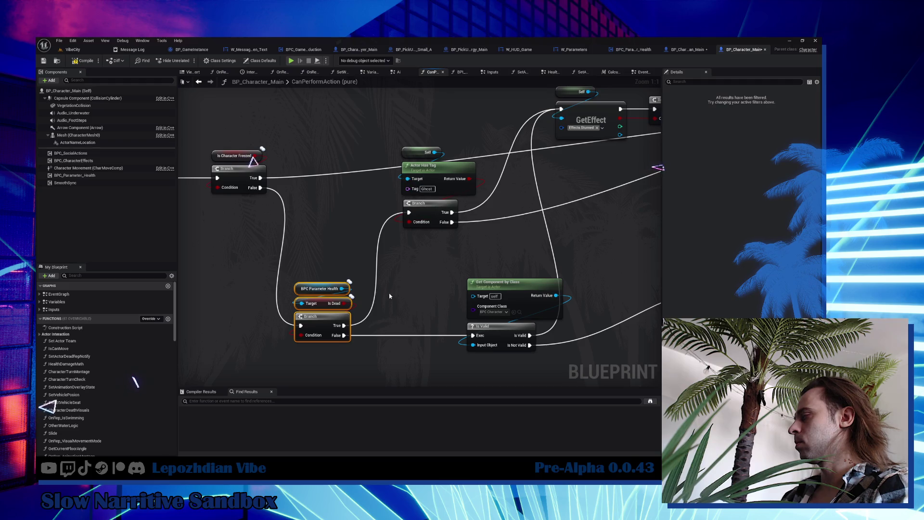
pyautogui.moveTo(390, 297)
pyautogui.mouseDown()
pyautogui.moveTo(334, 264)
pyautogui.moveTo(269, 273)
pyautogui.moveTo(251, 284)
pyautogui.moveTo(258, 308)
pyautogui.moveTo(183, 328)
pyautogui.moveTo(302, 312)
pyautogui.moveTo(197, 330)
pyautogui.mouseUp()
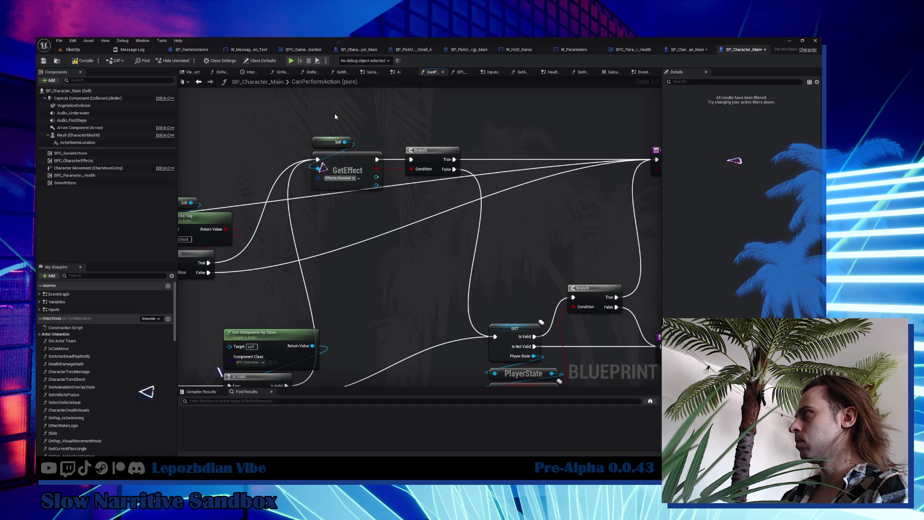
pyautogui.moveTo(223, 371); pyautogui.dragTo(282, 377)
pyautogui.moveTo(202, 200)
pyautogui.mouseDown()
pyautogui.moveTo(298, 268)
pyautogui.moveTo(217, 214)
pyautogui.moveTo(431, 282)
pyautogui.mouseUp()
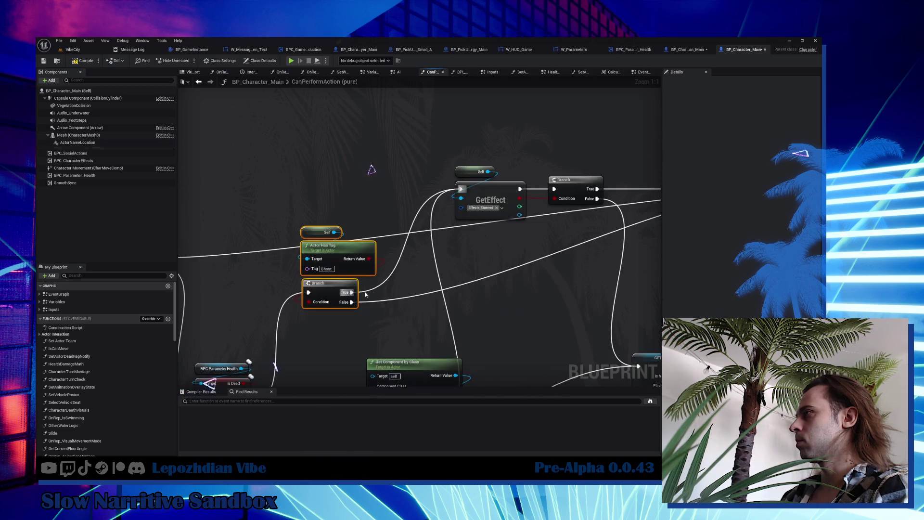
pyautogui.moveTo(342, 295)
pyautogui.mouseDown()
pyautogui.moveTo(313, 199)
pyautogui.moveTo(340, 158)
pyautogui.moveTo(324, 270)
pyautogui.moveTo(348, 287)
pyautogui.mouseUp()
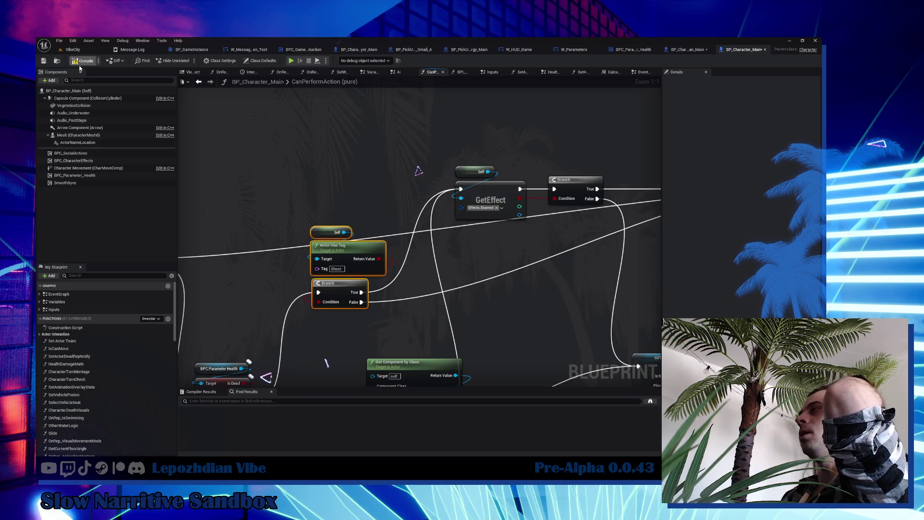
# Compile the character Blueprint and return to the VibeCity level.
pyautogui.click(81, 61)
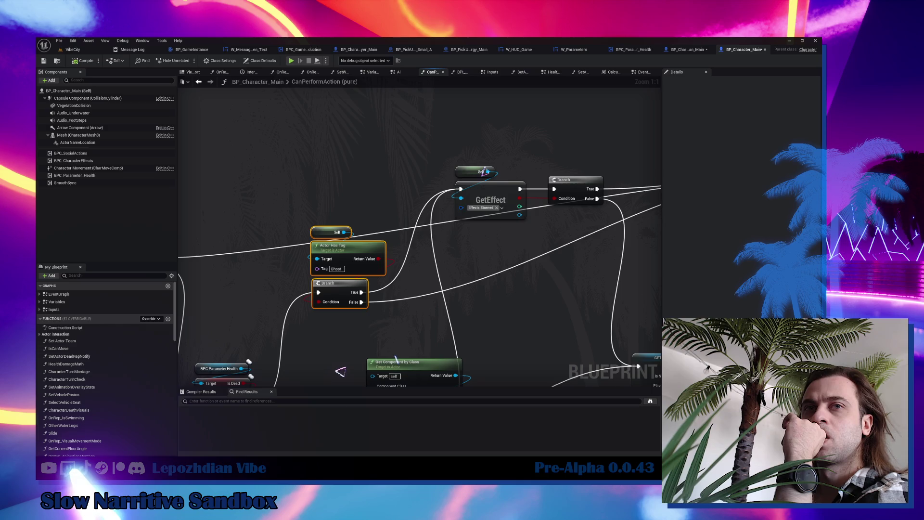
pyautogui.hotkey('alt', 'Tab')
pyautogui.hotkey('alt', 'Tab')
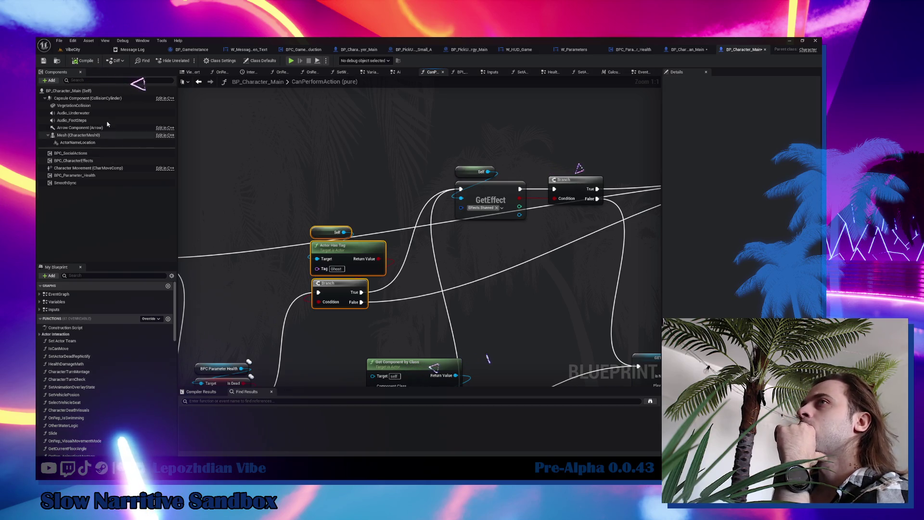
pyautogui.click(72, 49)
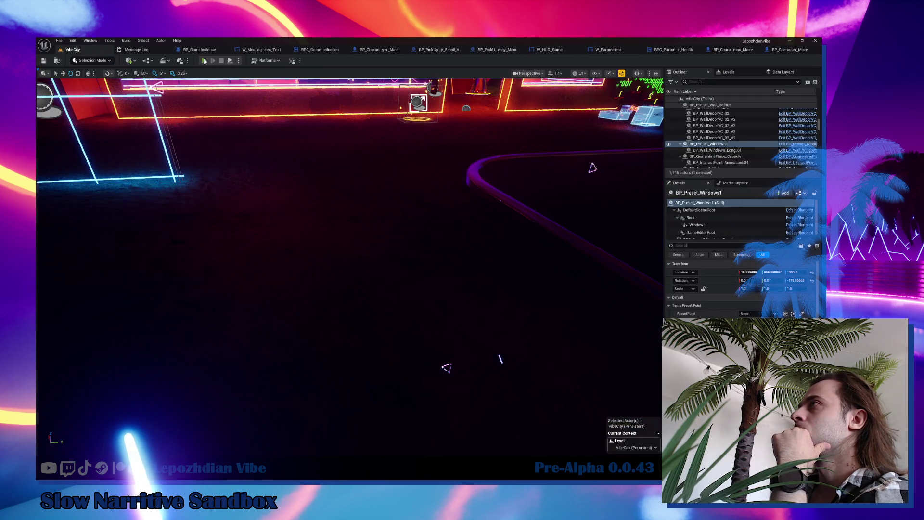
# Start a VibeCity play session, free the mouse with Shift+F1, and bring up BP_Character_Player_Main.
pyautogui.click(205, 60)
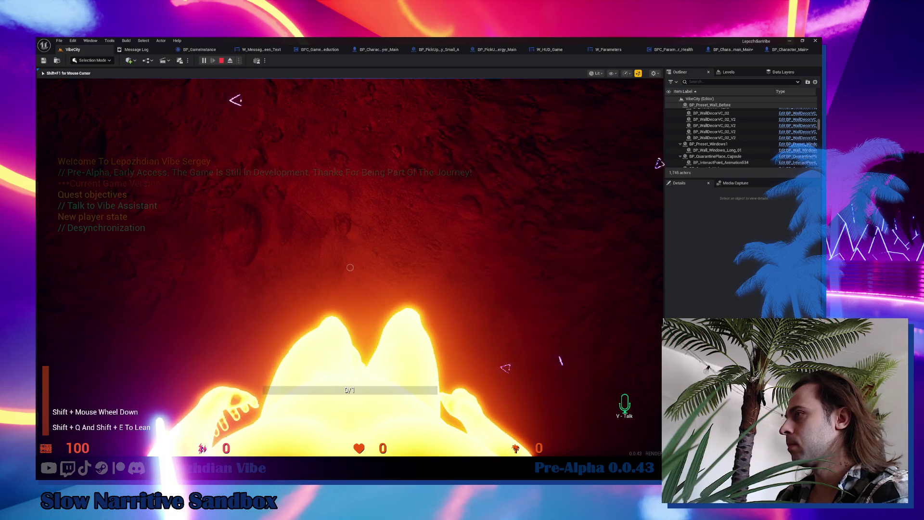
pyautogui.hotkey('shift', 'F1')
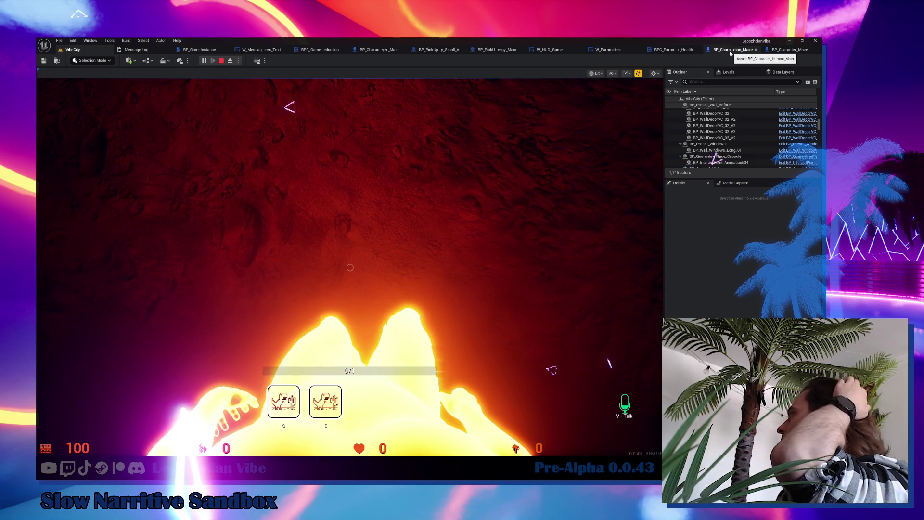
pyautogui.click(388, 50)
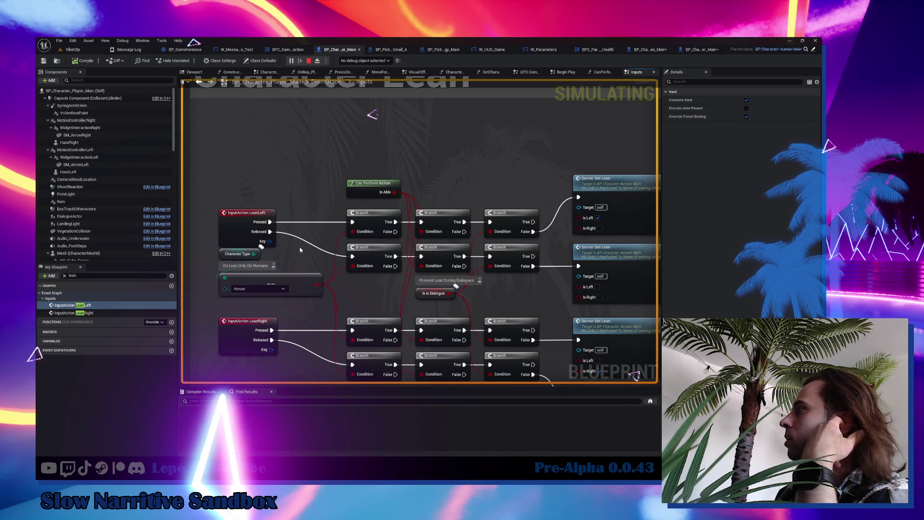
# Debug the BP_Character_Player_Main0 server instance and lean both ways in game with Shift+Q and Shift+E.
pyautogui.click(366, 60)
pyautogui.click(375, 71)
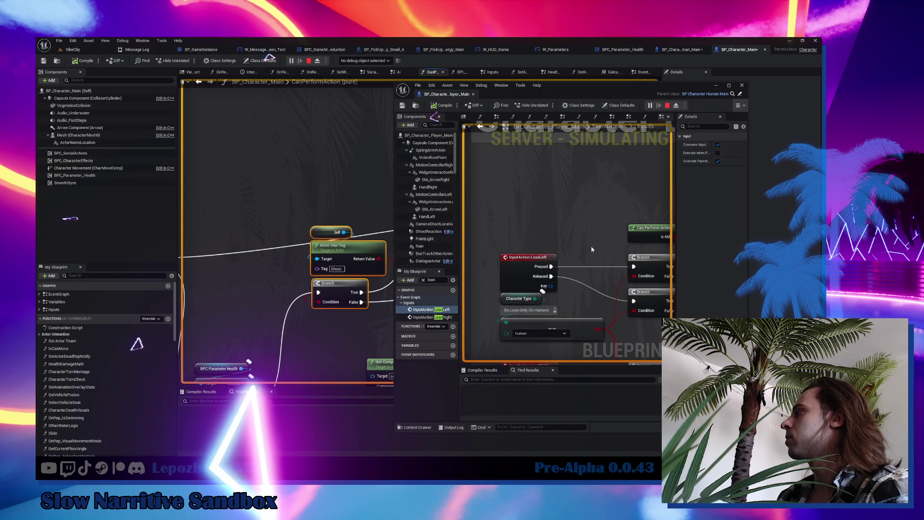
pyautogui.click(82, 50)
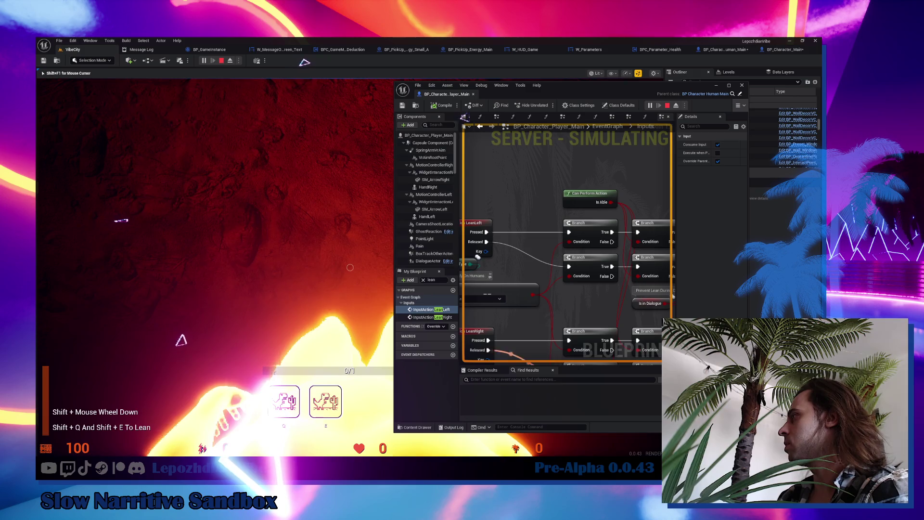
pyautogui.hotkey('shift', 'q')
pyautogui.hotkey('shift', 'e')
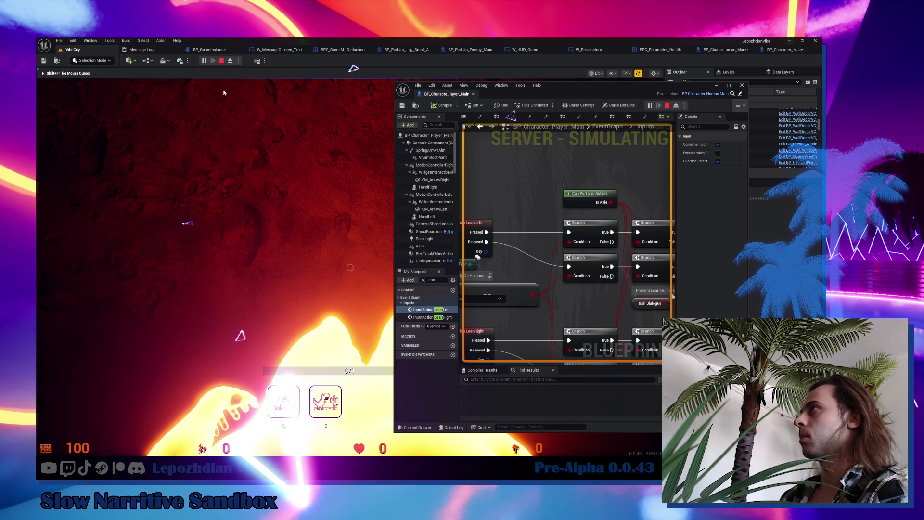
# Stop the play session and dock the player Blueprint window into the editor.
pyautogui.click(222, 61)
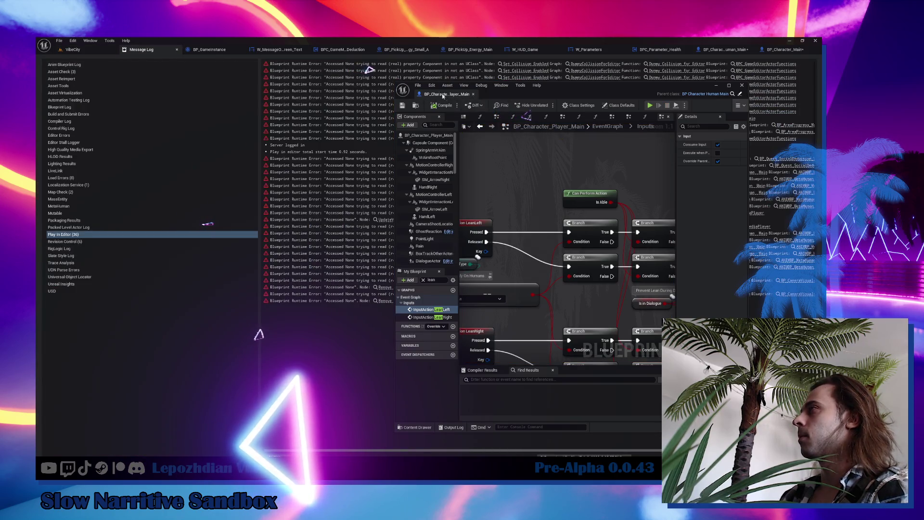
pyautogui.moveTo(442, 93); pyautogui.dragTo(331, 44)
pyautogui.scroll(2, 444, 130)
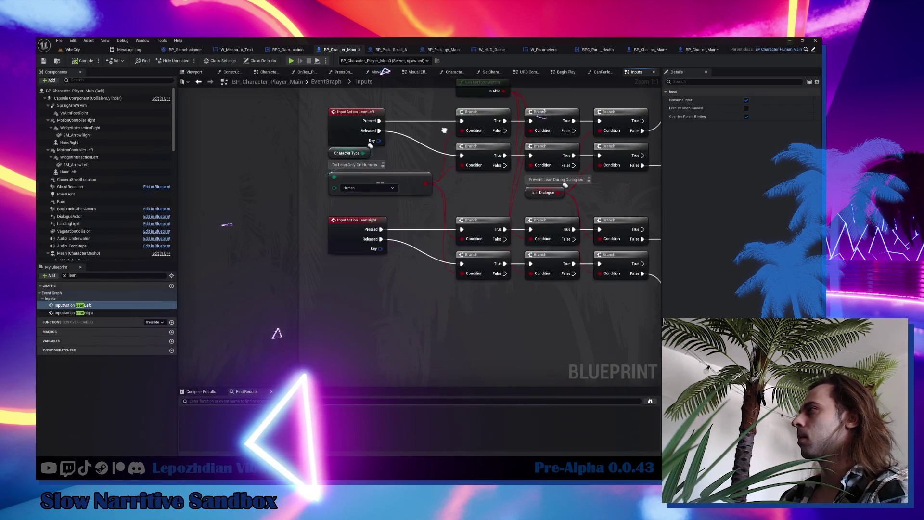
# Edit the 'Do Lean Only On Humans' comment and move the LeanRight event down to clear space.
pyautogui.moveTo(444, 130); pyautogui.dragTo(411, 112)
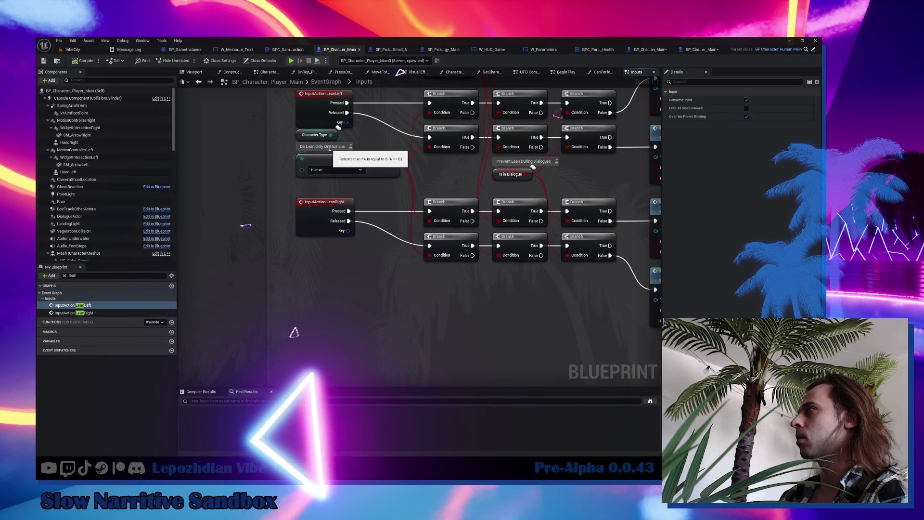
pyautogui.doubleClick(325, 146)
pyautogui.write('And Ghosts')
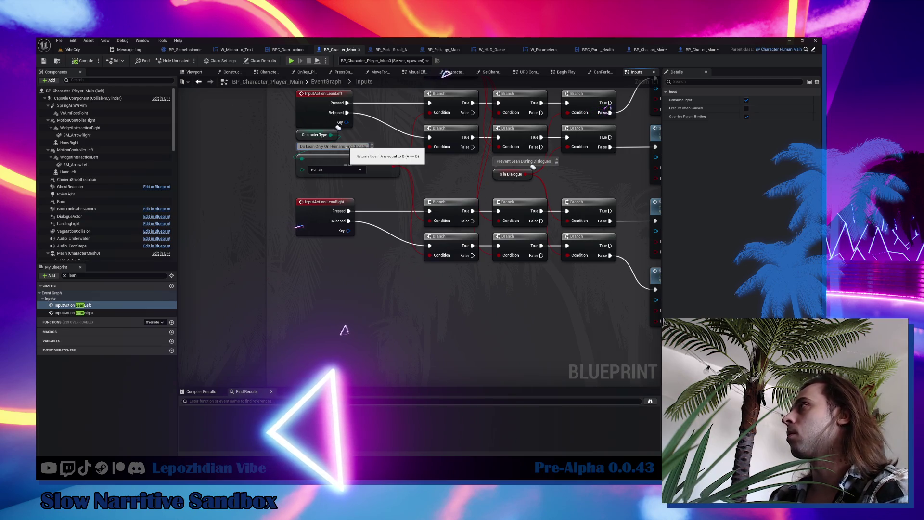
pyautogui.click(309, 191)
pyautogui.moveTo(309, 191)
pyautogui.mouseDown()
pyautogui.moveTo(362, 137)
pyautogui.moveTo(365, 190)
pyautogui.mouseUp()
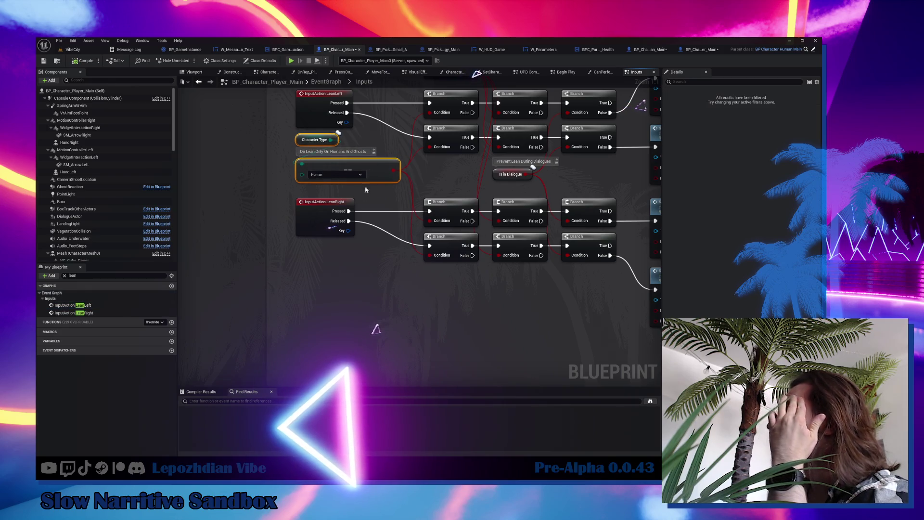
pyautogui.moveTo(323, 210); pyautogui.dragTo(320, 265)
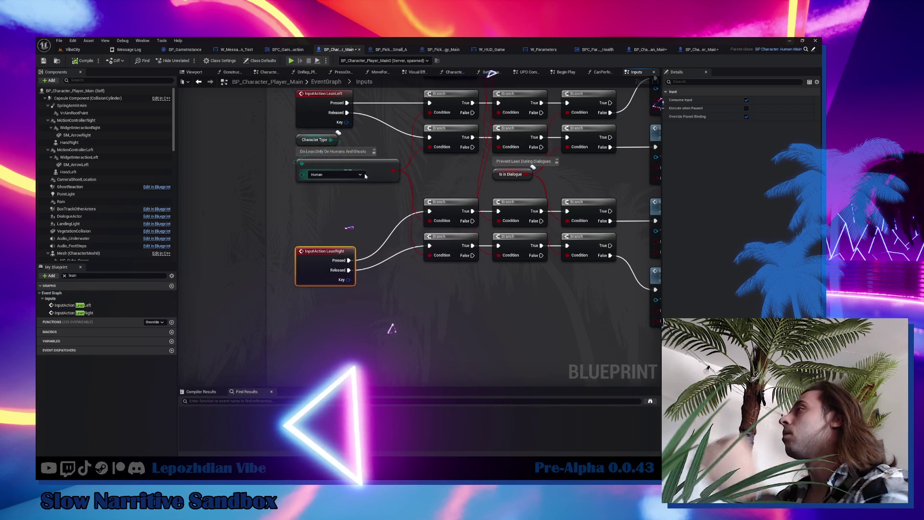
# Duplicate the Human equality check, clear its comment, and arrange both checks with Character Type.
pyautogui.click(347, 180)
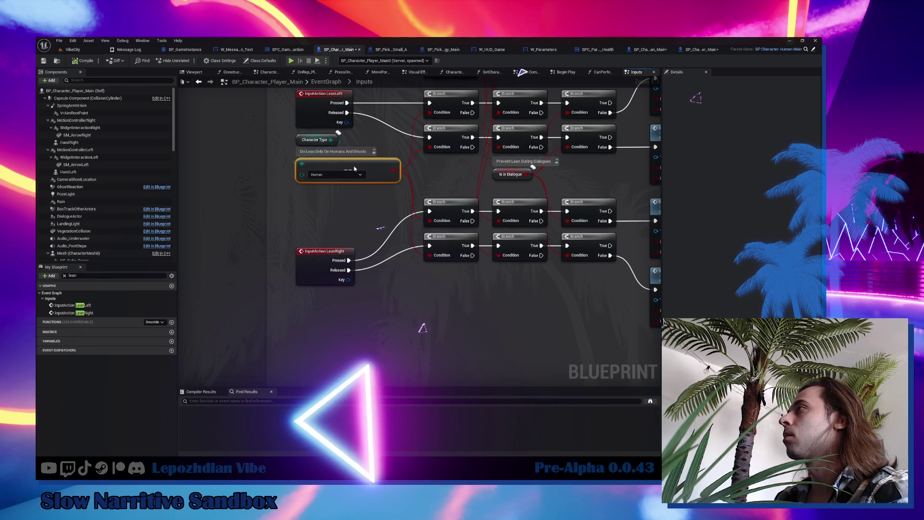
pyautogui.moveTo(354, 169); pyautogui.dragTo(354, 174)
pyautogui.doubleClick(343, 157)
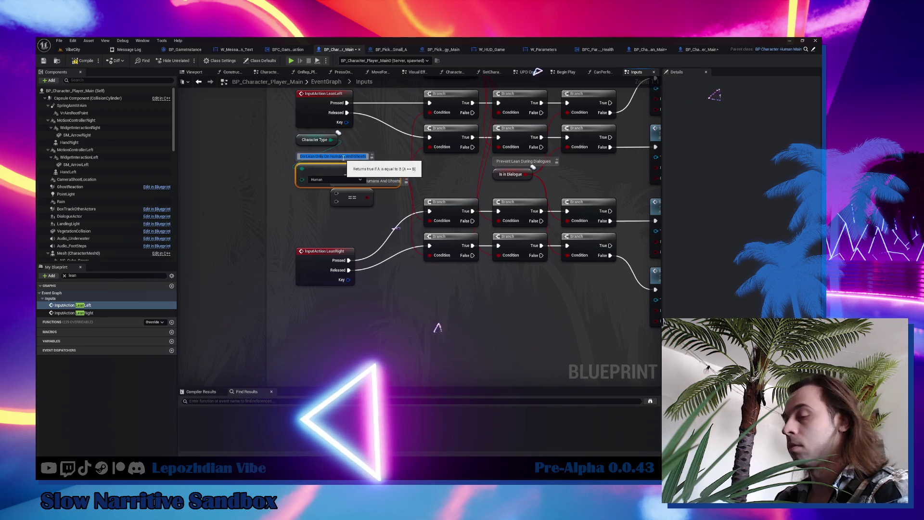
pyautogui.press('BackSpace')
pyautogui.click(298, 139)
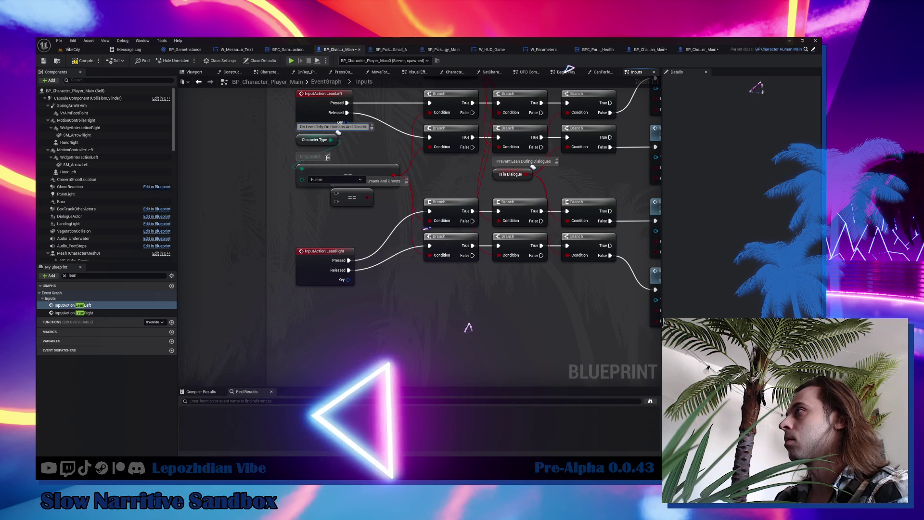
pyautogui.moveTo(336, 169)
pyautogui.mouseDown()
pyautogui.moveTo(332, 158)
pyautogui.moveTo(361, 166)
pyautogui.mouseUp()
pyautogui.keyDown('shift'); pyautogui.click(312, 140); pyautogui.keyUp('shift')
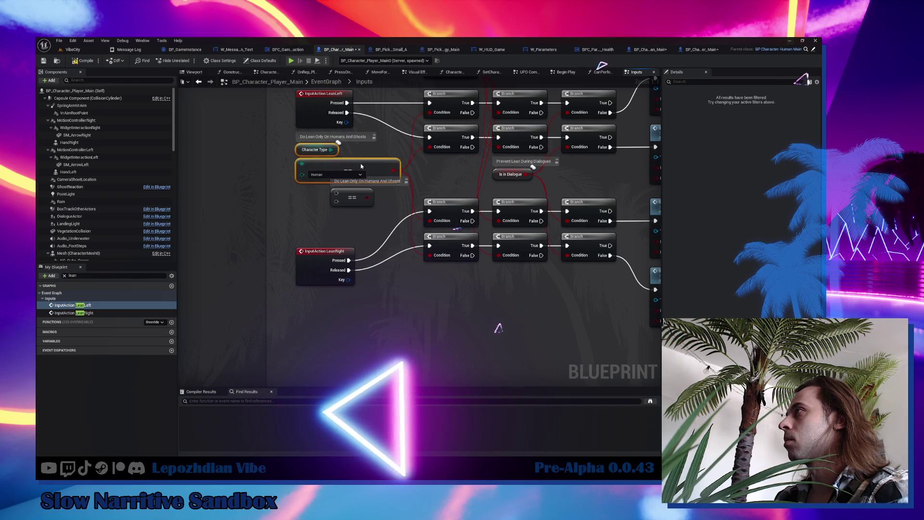
pyautogui.moveTo(365, 197); pyautogui.dragTo(360, 232)
# Wire Character Type into the copied check, set it to Ghost, and place it under the Human check.
pyautogui.moveTo(331, 150); pyautogui.dragTo(331, 228)
pyautogui.click(354, 215)
pyautogui.hotkey('ctrl', 'a')
pyautogui.press('BackSpace')
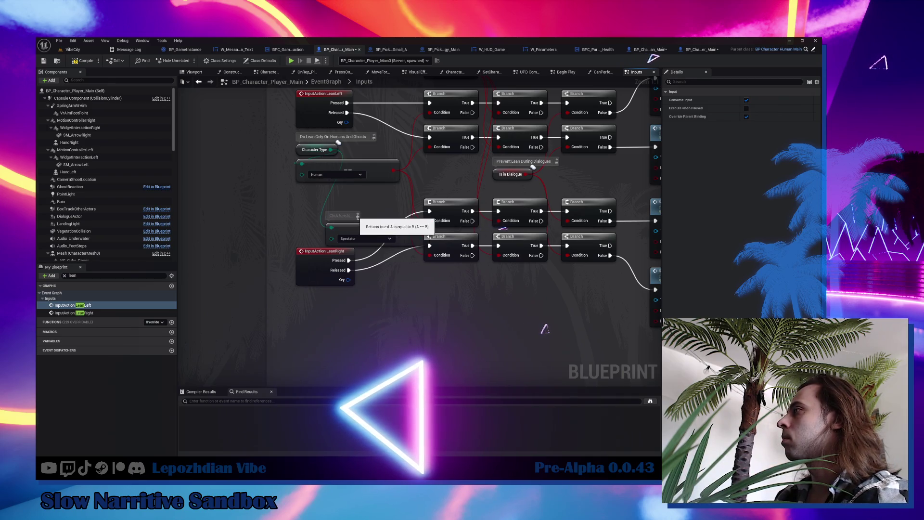
pyautogui.click(365, 239)
pyautogui.click(358, 265)
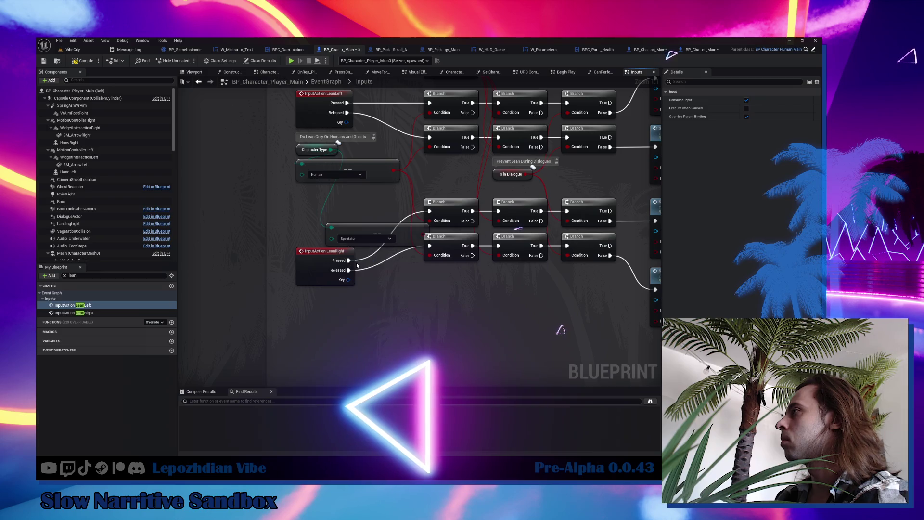
pyautogui.moveTo(360, 222); pyautogui.dragTo(331, 188)
# Combine the Human and Ghost checks through a new OR Boolean node.
pyautogui.moveTo(391, 171); pyautogui.dragTo(441, 172)
pyautogui.write('or')
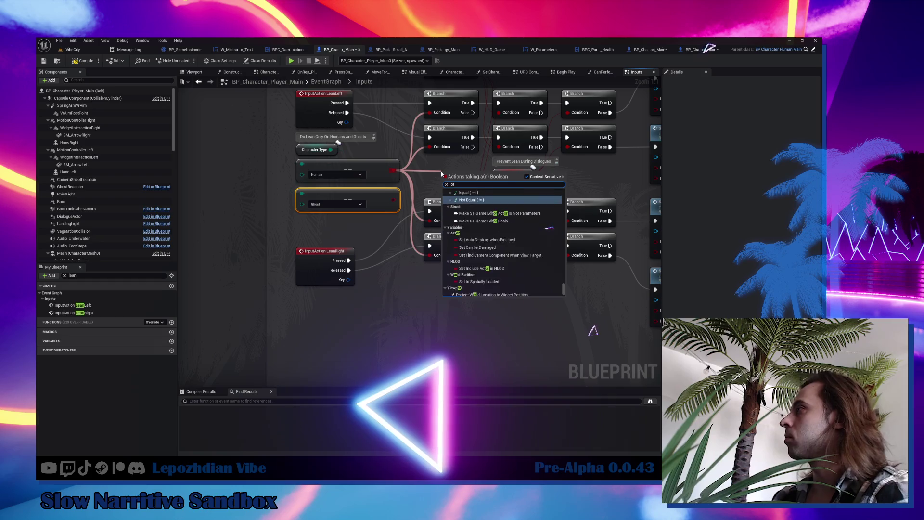
pyautogui.press('Return')
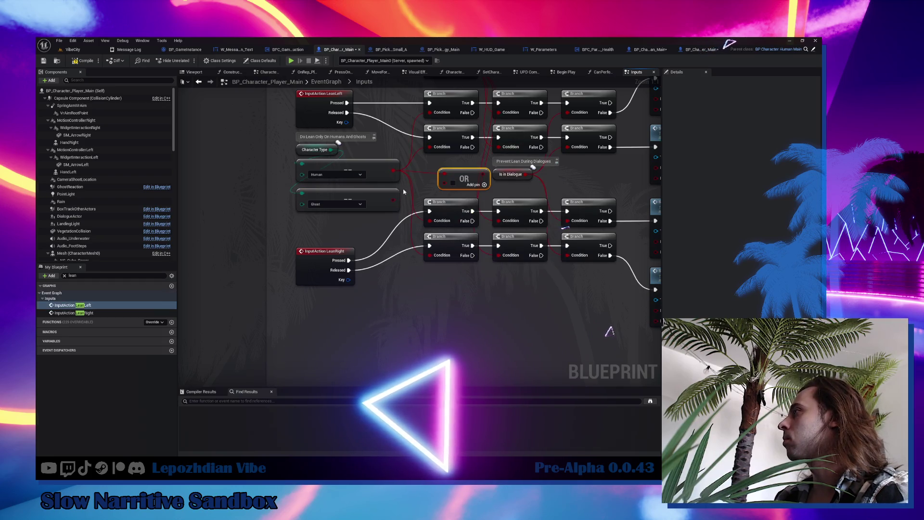
pyautogui.moveTo(393, 200); pyautogui.dragTo(454, 182)
pyautogui.click(413, 175)
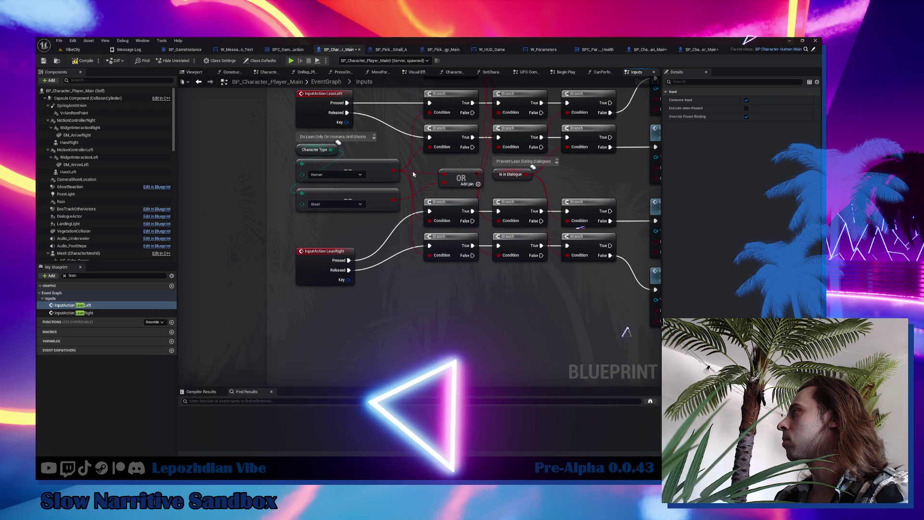
pyautogui.moveTo(393, 169)
pyautogui.mouseDown()
pyautogui.moveTo(481, 183)
pyautogui.moveTo(450, 174)
pyautogui.mouseUp()
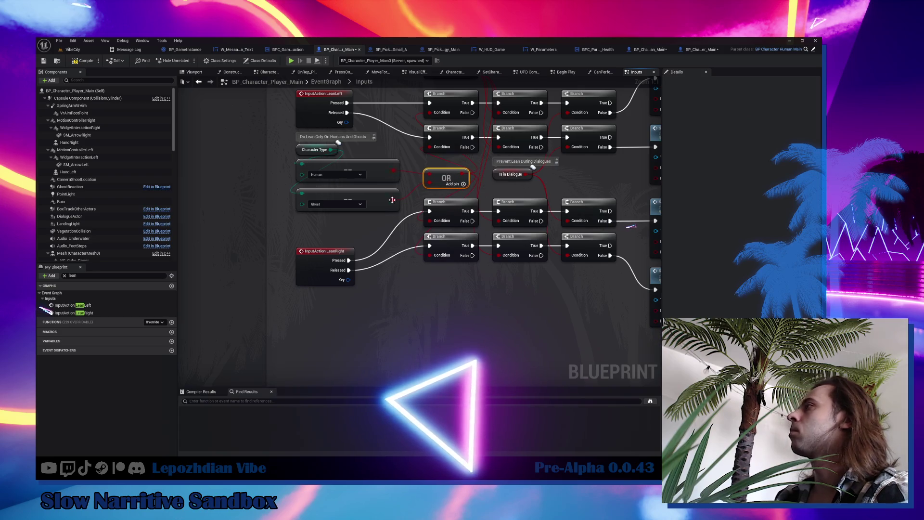
# Move LeanRight back beside its Branch nodes, compile the character blueprint, and return to VibeCity.
pyautogui.moveTo(318, 269); pyautogui.dragTo(318, 239)
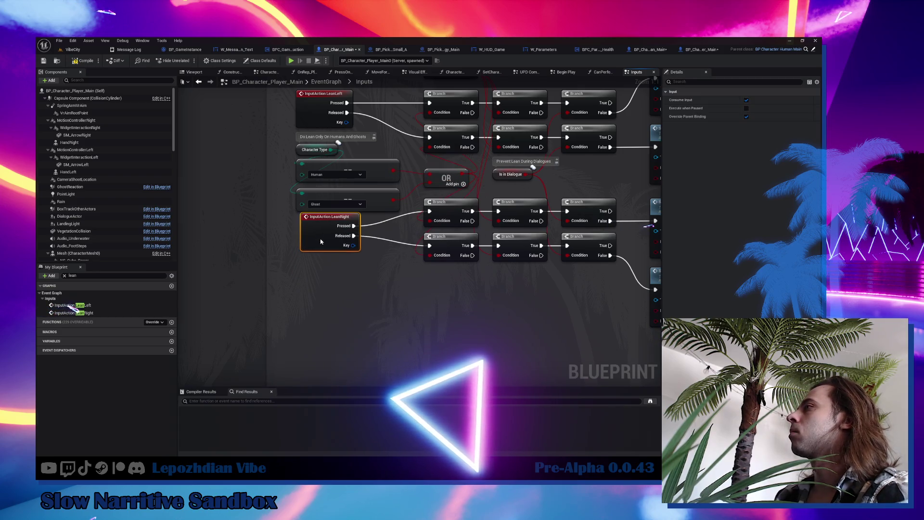
pyautogui.moveTo(445, 265); pyautogui.dragTo(332, 262)
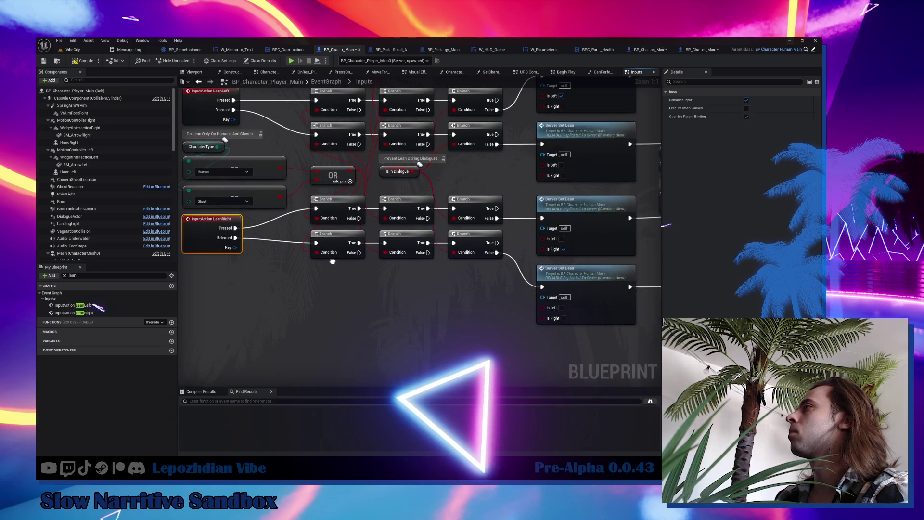
pyautogui.scroll(-1, 331, 263)
pyautogui.click(83, 60)
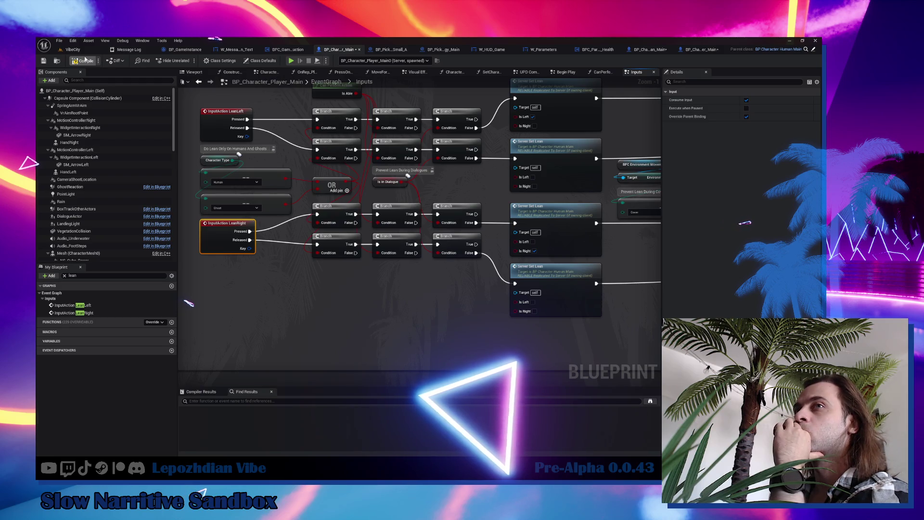
pyautogui.click(73, 49)
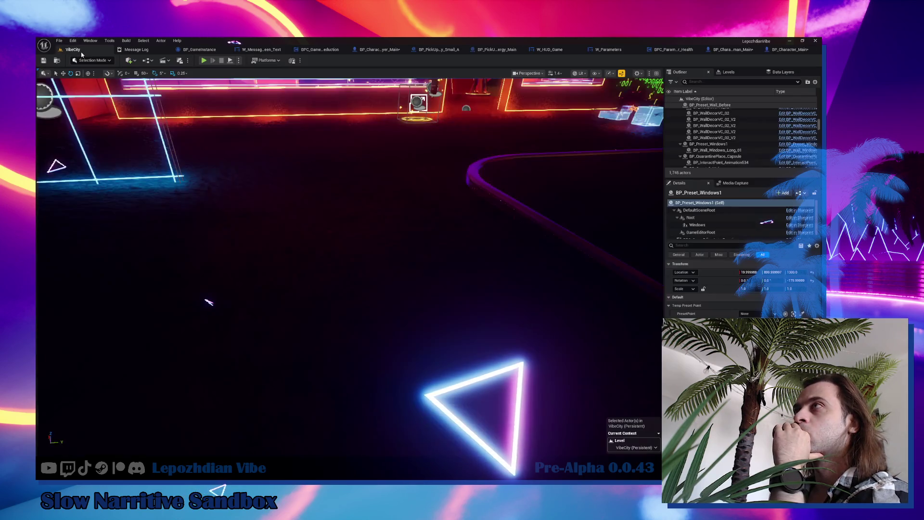
# Use File > Save All, launch Play in VibeCity, then switch to BP_Character_Player_Main.
pyautogui.click(58, 41)
pyautogui.click(101, 129)
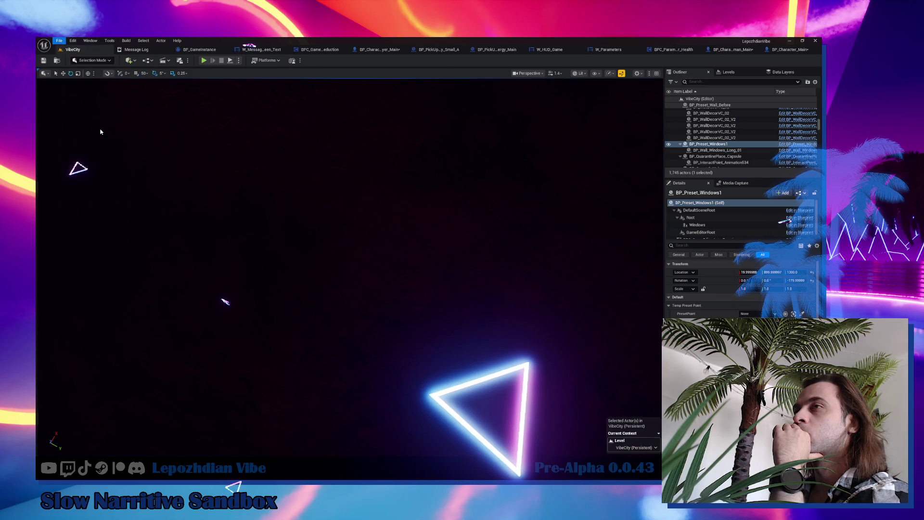
pyautogui.click(203, 61)
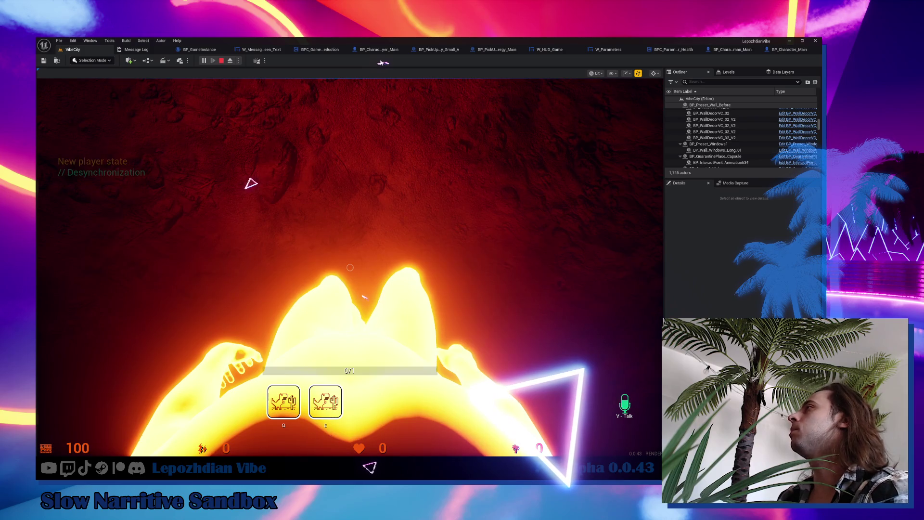
pyautogui.click(380, 50)
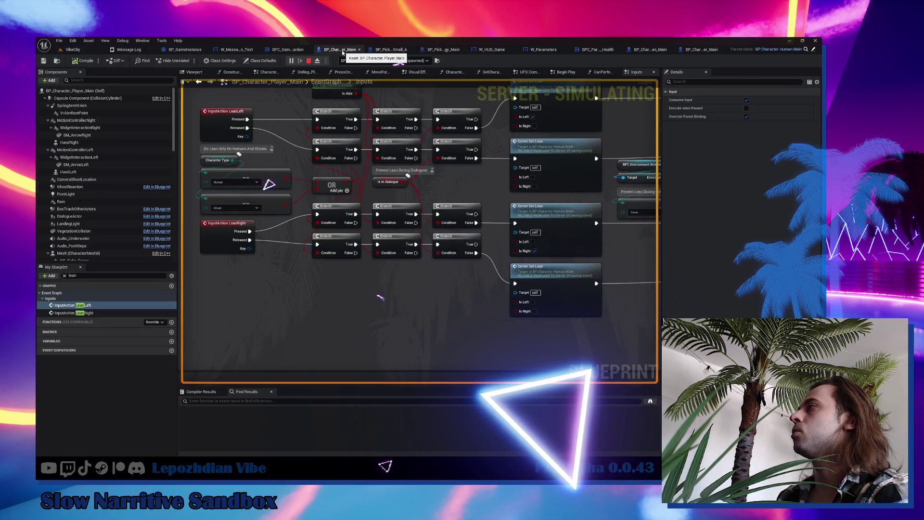
# Detach the character blueprint into its own floating window and enlarge it.
pyautogui.moveTo(342, 49); pyautogui.dragTo(414, 116)
pyautogui.moveTo(659, 383)
pyautogui.mouseDown()
pyautogui.moveTo(686, 237)
pyautogui.moveTo(775, 413)
pyautogui.mouseUp()
pyautogui.moveTo(429, 99)
pyautogui.mouseDown()
pyautogui.moveTo(408, 83)
pyautogui.moveTo(326, 58)
pyautogui.mouseUp()
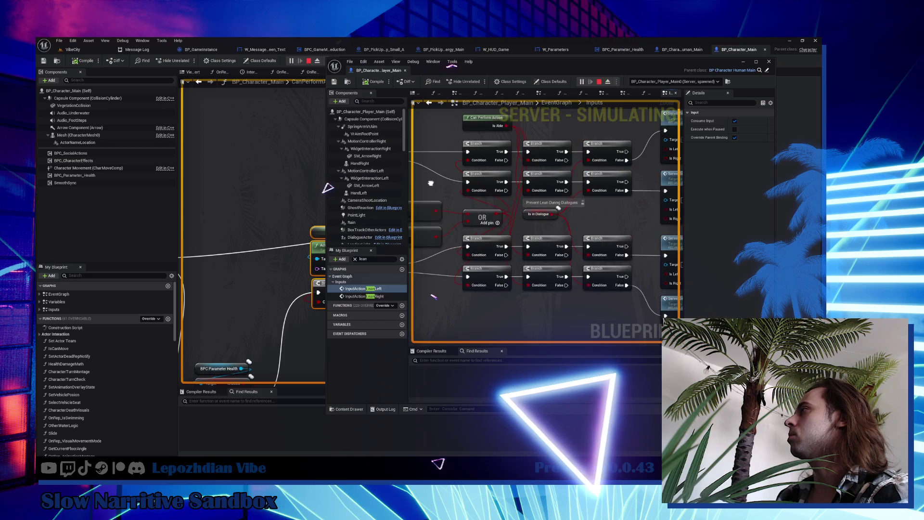
# Stop the play-test with Esc, check the log output, and select the character's mesh component.
pyautogui.click(73, 50)
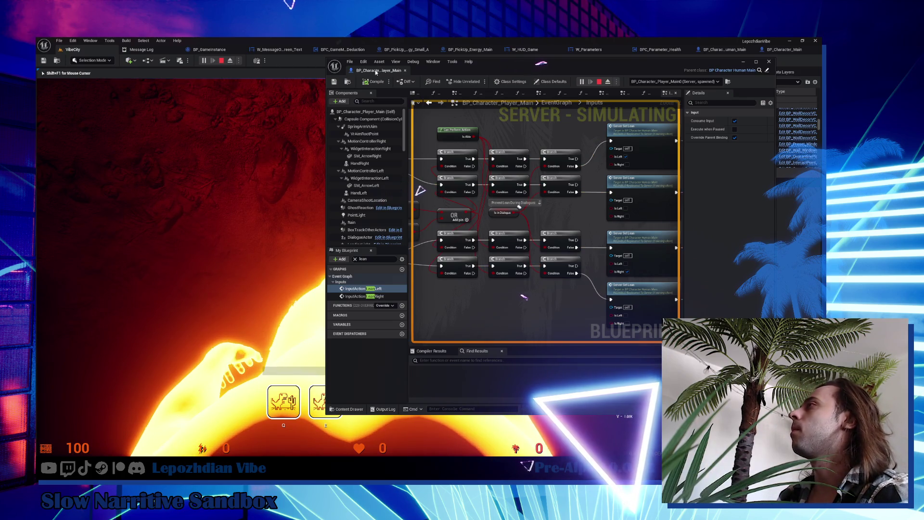
pyautogui.press('Escape')
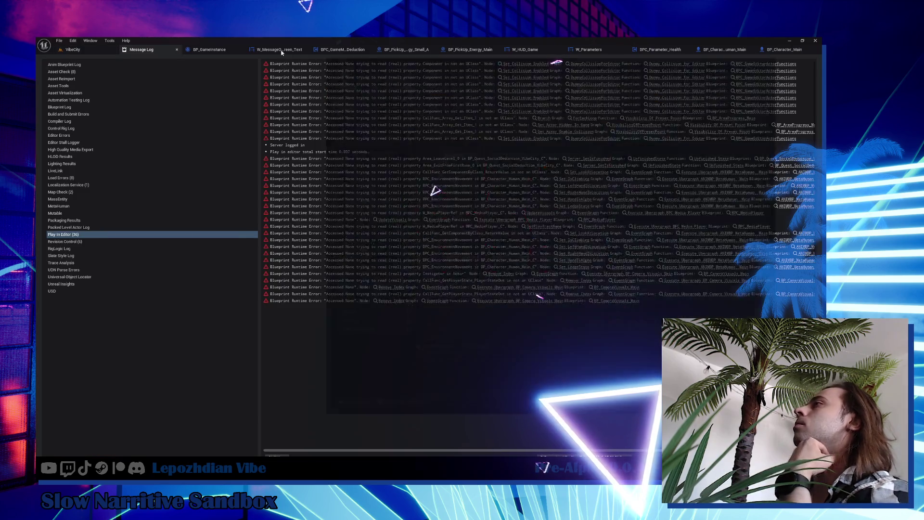
pyautogui.click(254, 50)
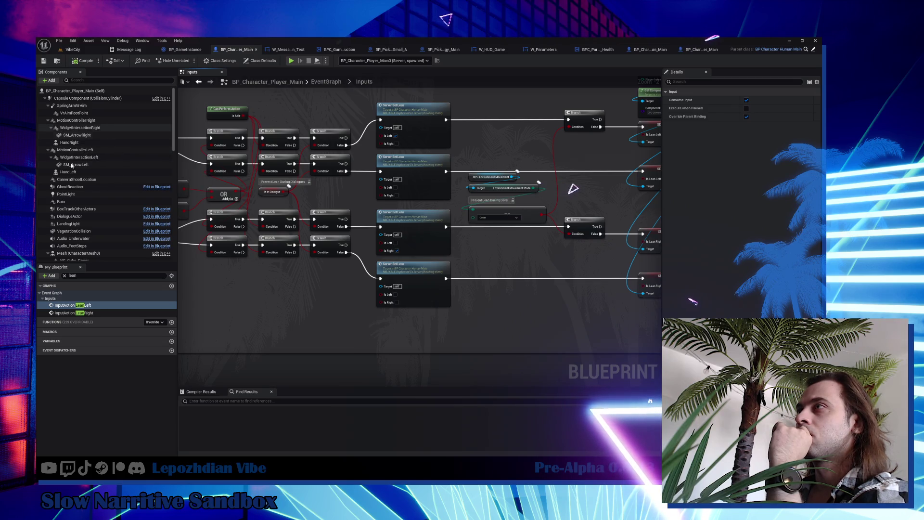
pyautogui.click(85, 254)
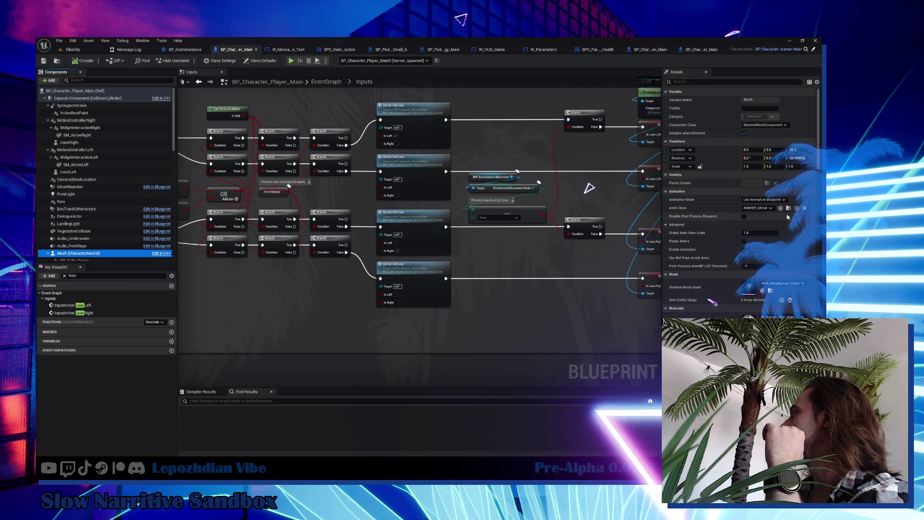
# Browse to the mesh's Anim Class asset and open ANIMBP_MetaHuman_Main.
pyautogui.click(789, 208)
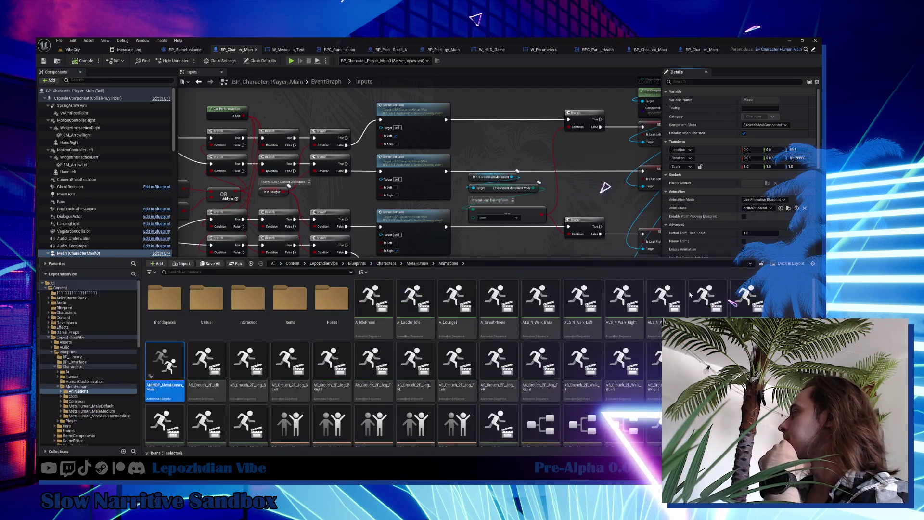
pyautogui.doubleClick(173, 371)
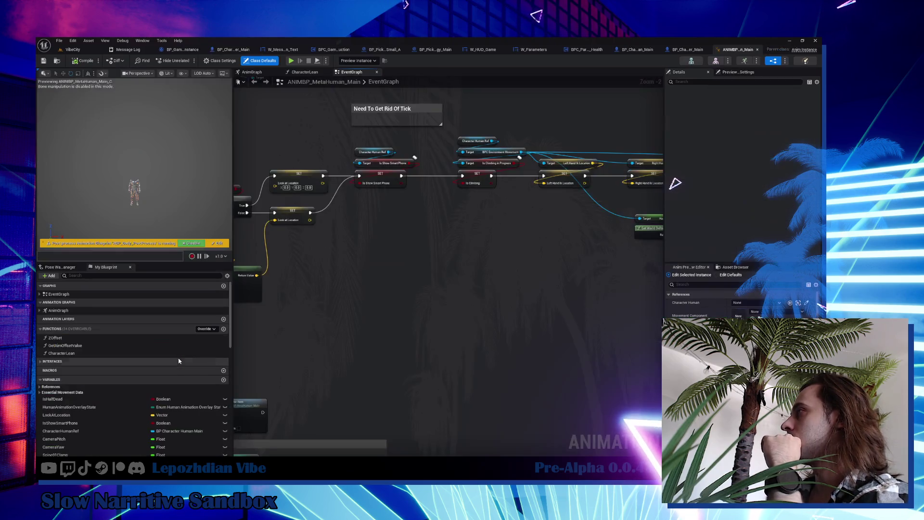
# Filter members for lean and open the CharacterLean function and UpdateLean event.
pyautogui.click(130, 275)
pyautogui.write('lea')
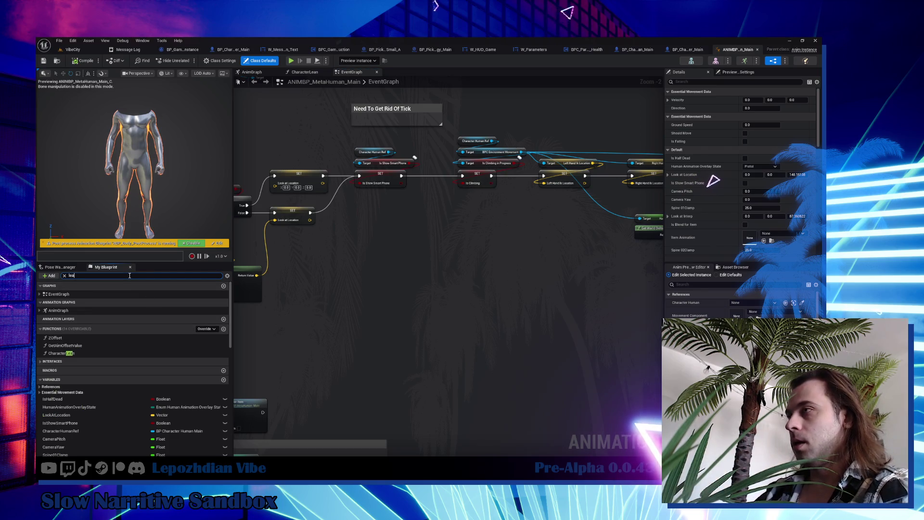
pyautogui.write('n')
pyautogui.doubleClick(61, 326)
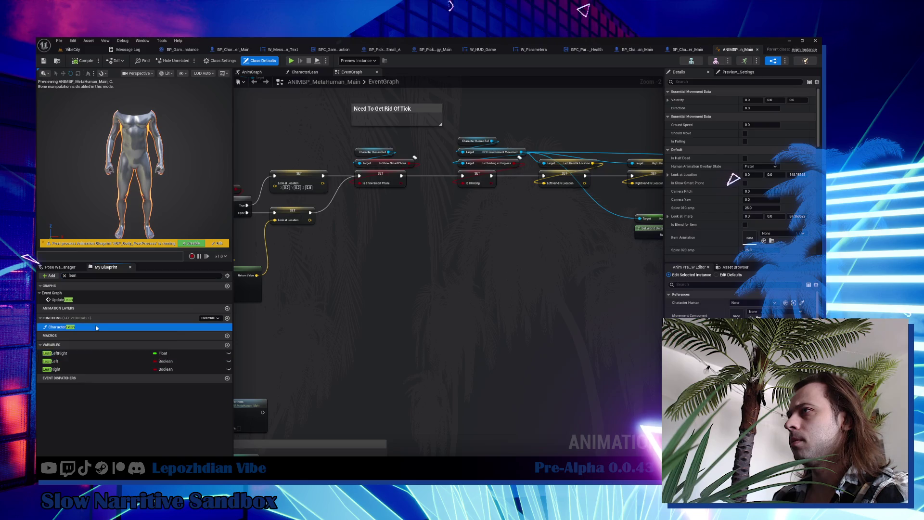
pyautogui.scroll(7, 424, 221)
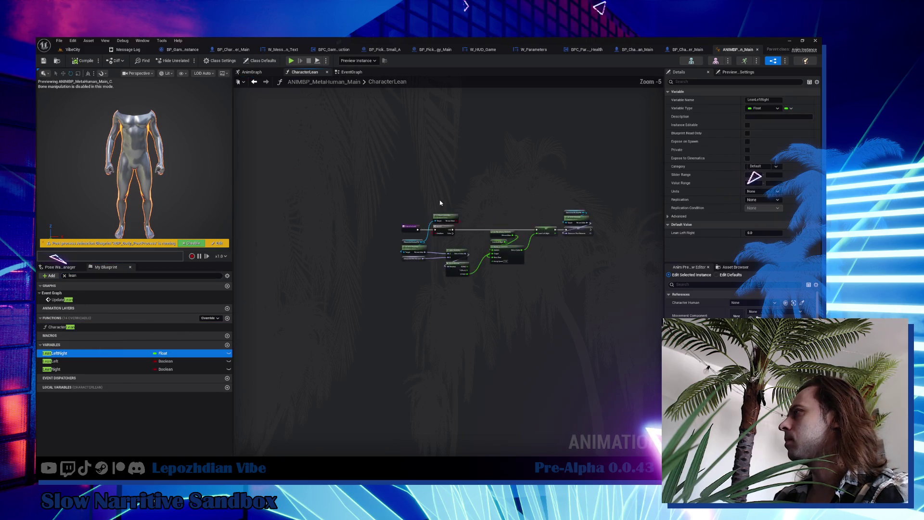
pyautogui.moveTo(501, 267); pyautogui.dragTo(429, 250)
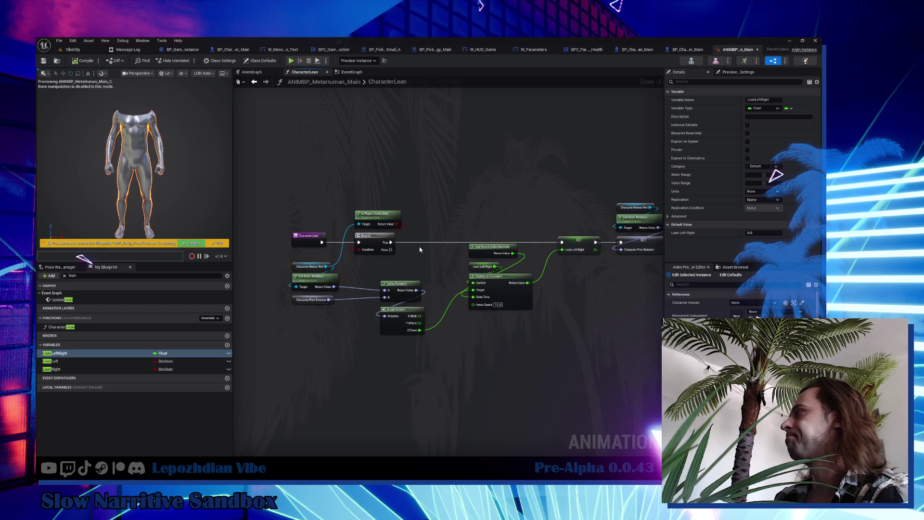
pyautogui.doubleClick(72, 300)
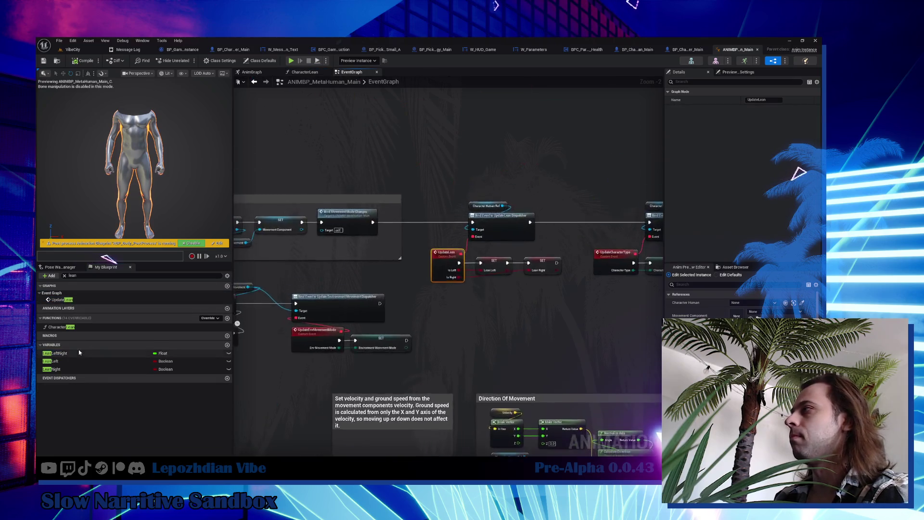
# Run Find References on LeanLeft and follow the results to the BS_LeanWalk blendspace player.
pyautogui.click(81, 361)
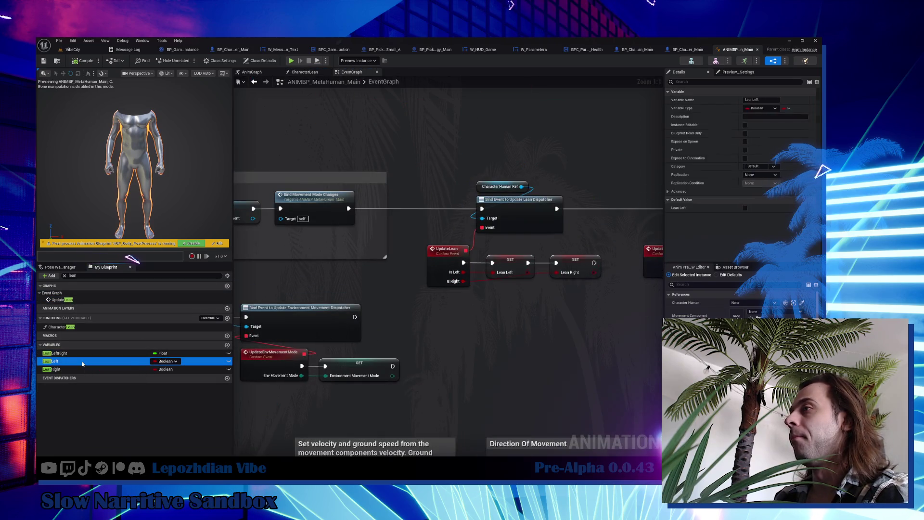
pyautogui.rightClick(83, 361)
pyautogui.moveTo(120, 383)
pyautogui.click(154, 387)
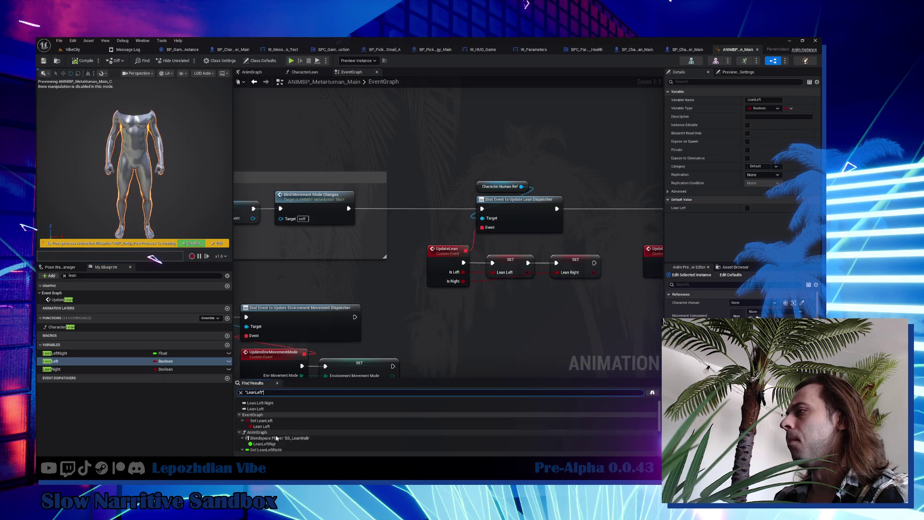
pyautogui.click(277, 421)
pyautogui.click(281, 444)
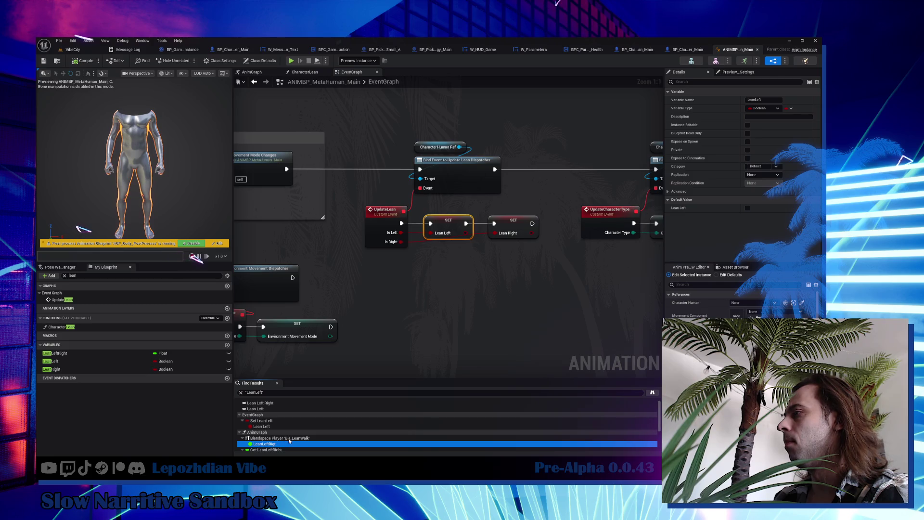
pyautogui.doubleClick(290, 441)
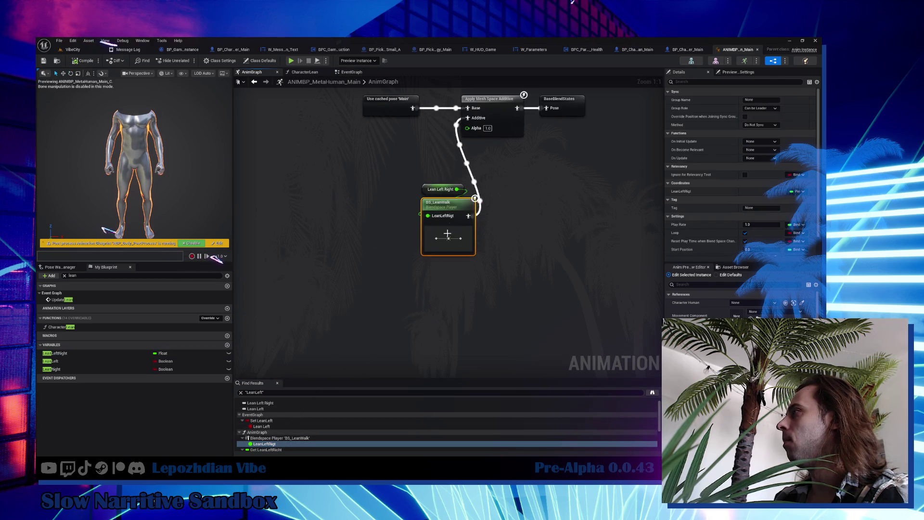
# Inspect the BS_LeanWalk blend space, then jump to Get LeanLeft in the AnimGraph.
pyautogui.click(448, 206)
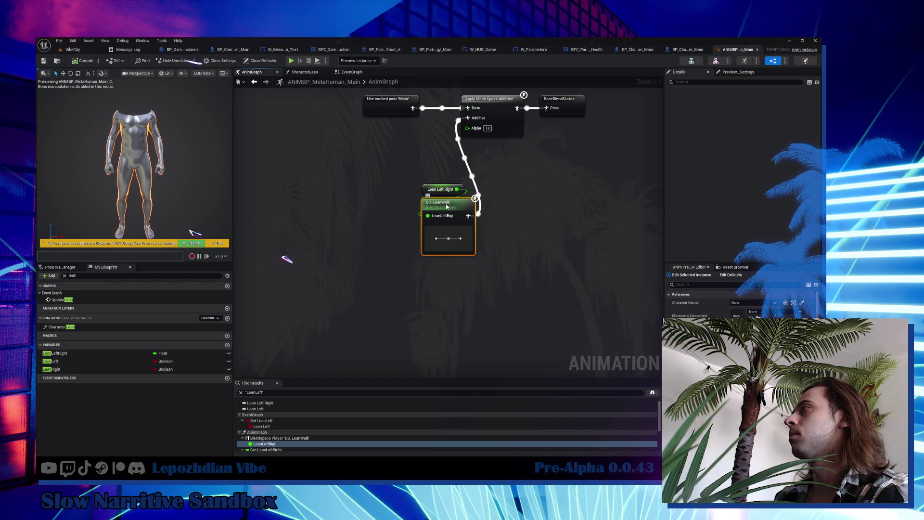
pyautogui.doubleClick(447, 206)
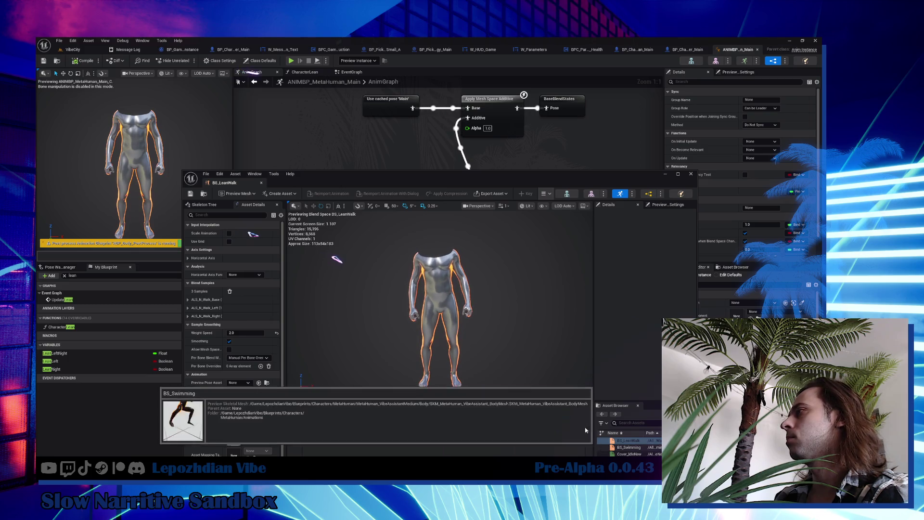
pyautogui.click(260, 183)
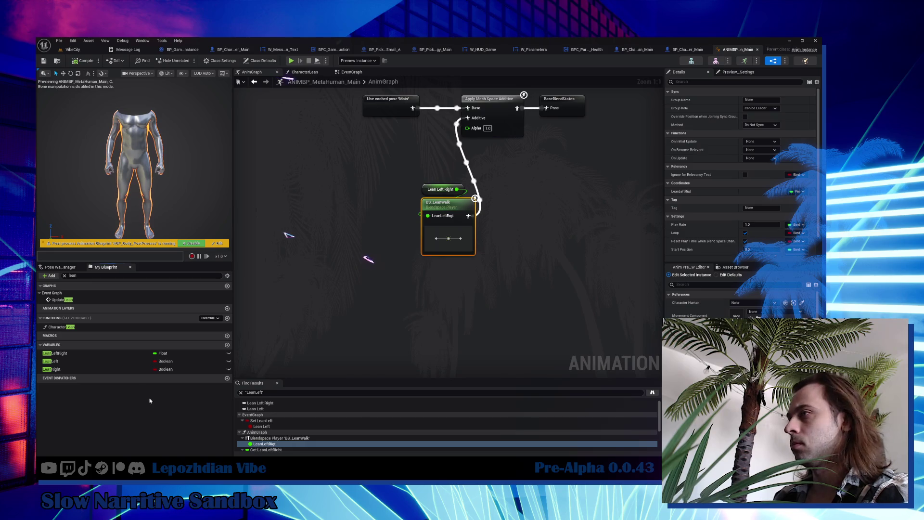
pyautogui.click(57, 361)
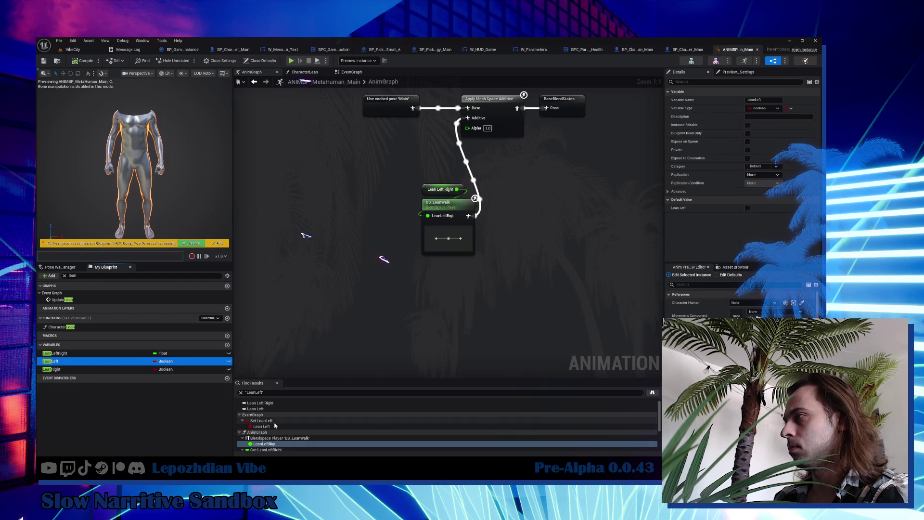
pyautogui.scroll(-5, 275, 425)
pyautogui.click(275, 422)
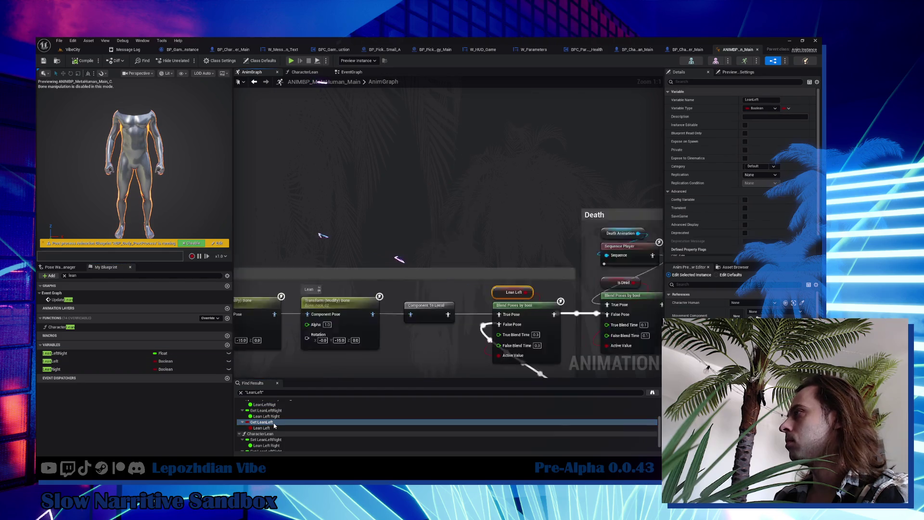
# Reposition the A_Ghost_Idle and camera pitch Transform Bone nodes near the character-type blend, then return to VibeCity.
pyautogui.moveTo(401, 297)
pyautogui.mouseDown()
pyautogui.moveTo(479, 243)
pyautogui.moveTo(489, 195)
pyautogui.moveTo(571, 224)
pyautogui.mouseUp()
pyautogui.moveTo(236, 243); pyautogui.dragTo(371, 236)
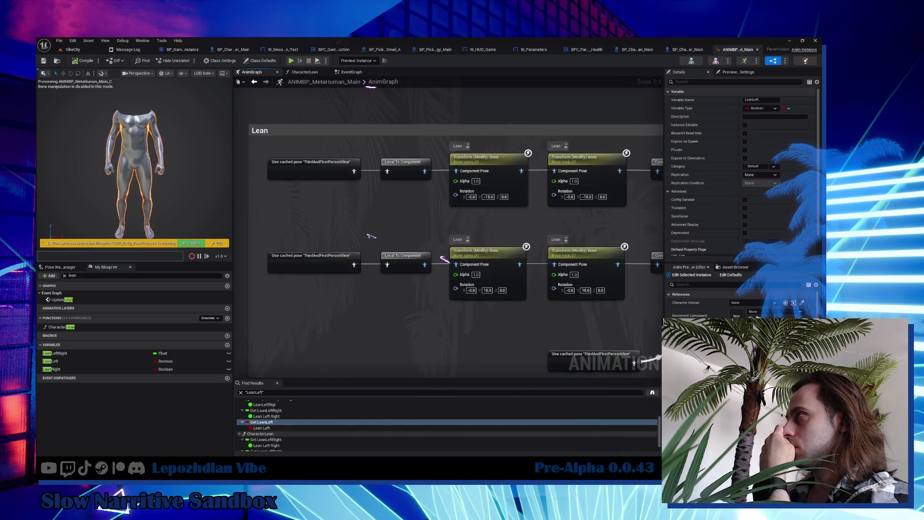
pyautogui.scroll(-3, 504, 233)
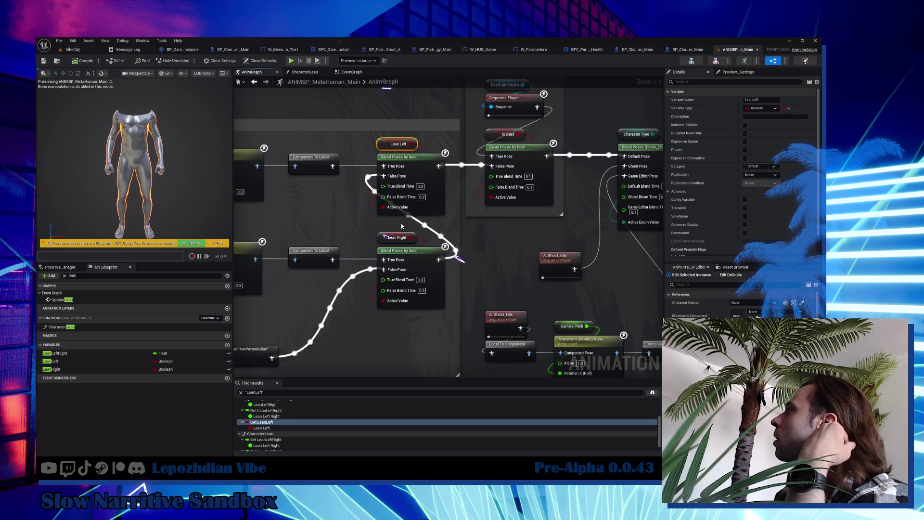
pyautogui.scroll(2, 624, 196)
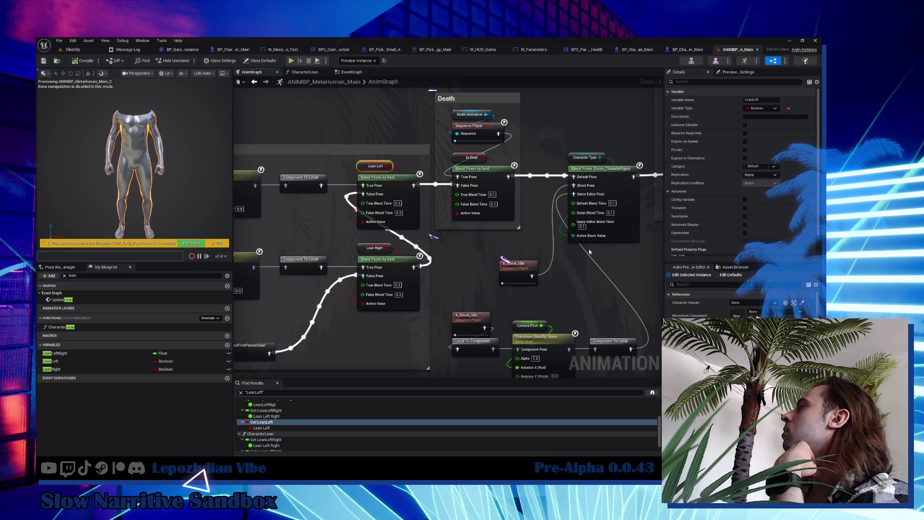
pyautogui.moveTo(588, 249)
pyautogui.mouseDown()
pyautogui.moveTo(519, 246)
pyautogui.moveTo(444, 224)
pyautogui.moveTo(538, 274)
pyautogui.moveTo(494, 238)
pyautogui.mouseUp()
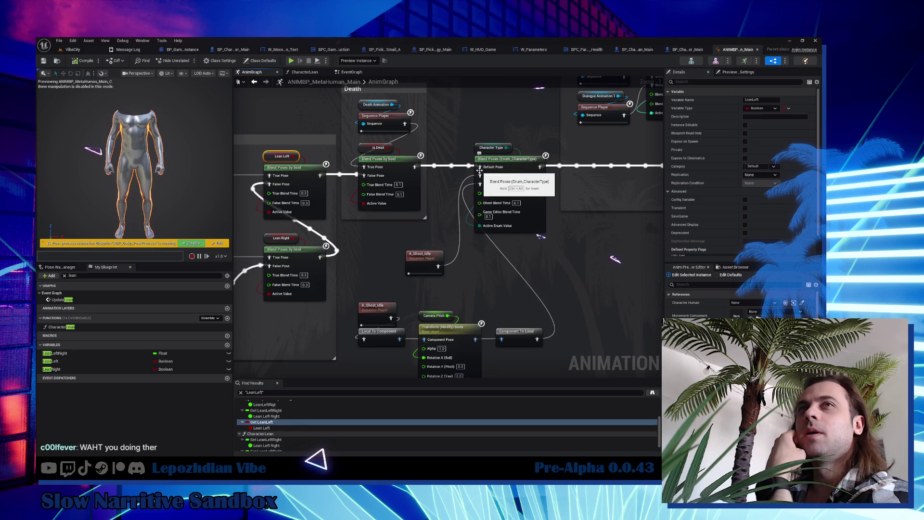
pyautogui.moveTo(419, 257); pyautogui.dragTo(373, 249)
pyautogui.moveTo(380, 293)
pyautogui.mouseDown()
pyautogui.moveTo(424, 333)
pyautogui.moveTo(488, 336)
pyautogui.mouseUp()
pyautogui.moveTo(377, 315); pyautogui.dragTo(375, 288)
pyautogui.moveTo(392, 346)
pyautogui.mouseDown()
pyautogui.moveTo(530, 289)
pyautogui.moveTo(493, 278)
pyautogui.mouseUp()
pyautogui.moveTo(456, 306); pyautogui.dragTo(456, 310)
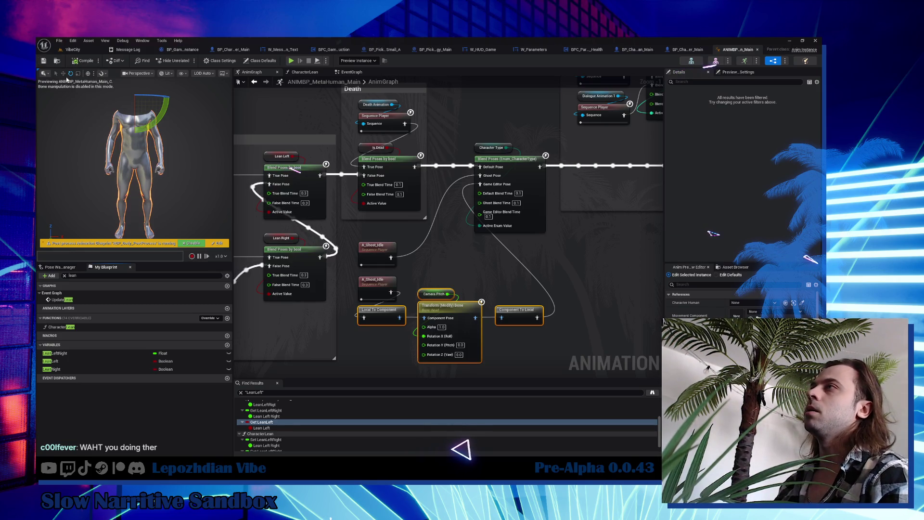
pyautogui.click(73, 50)
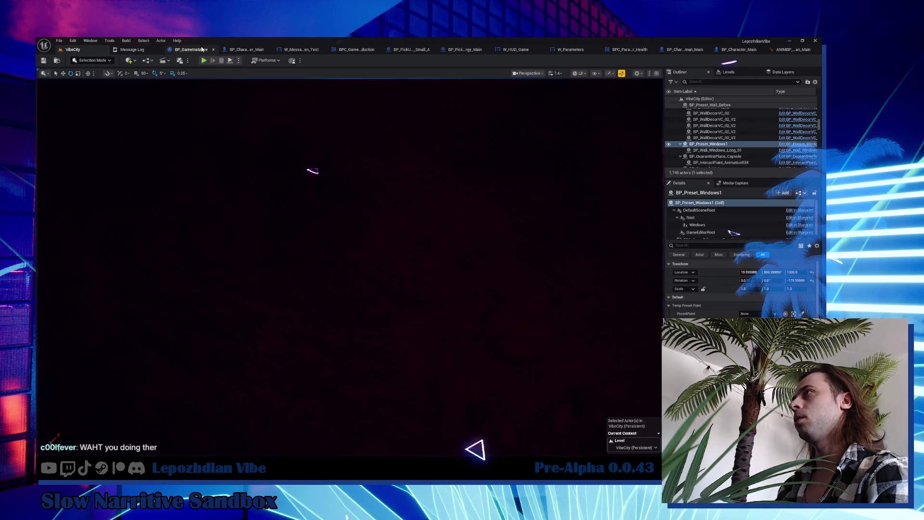
# Fly the viewport camera past the gun pickups and neon wall panel, then switch to Obsidian.
pyautogui.press('f')
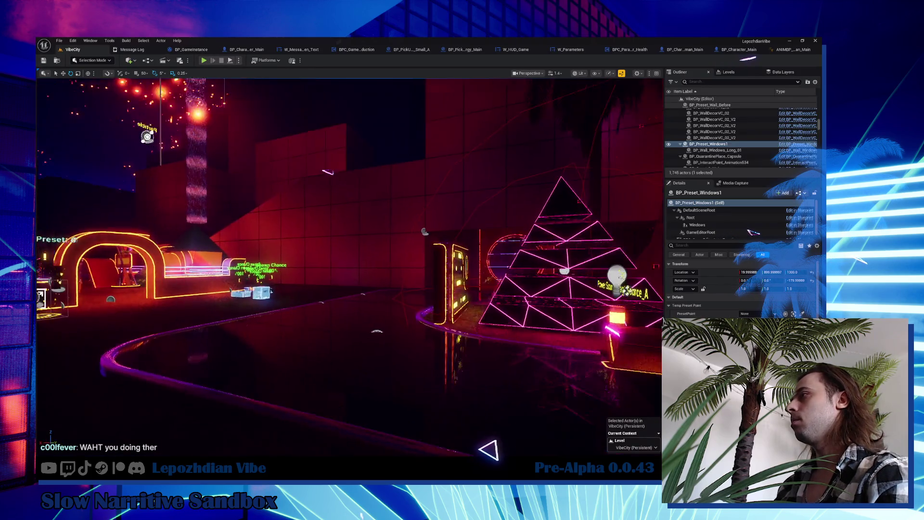
pyautogui.scroll(-3, 290, 202)
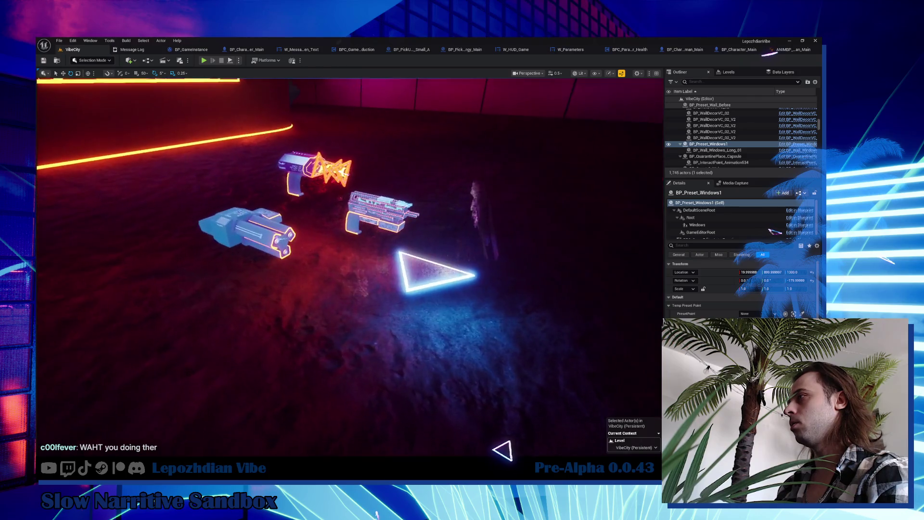
pyautogui.press('w')
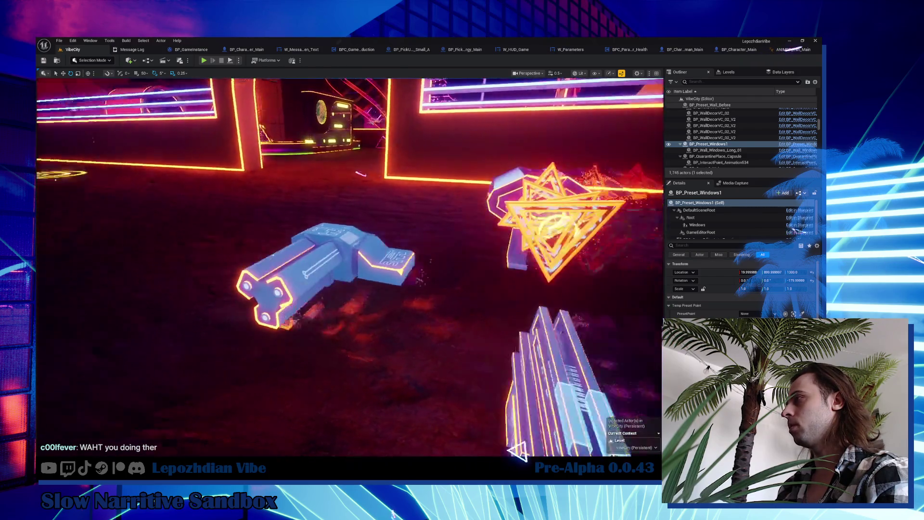
pyautogui.scroll(-2, 350, 267)
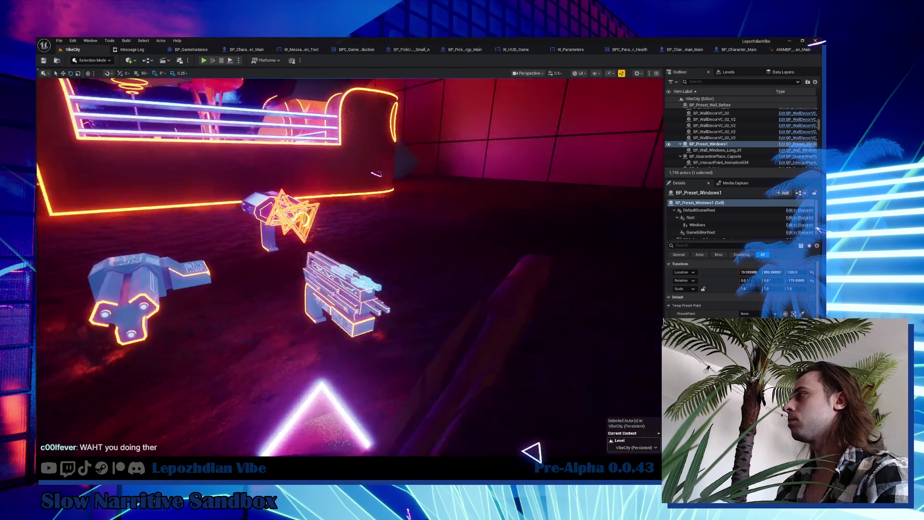
pyautogui.press('d')
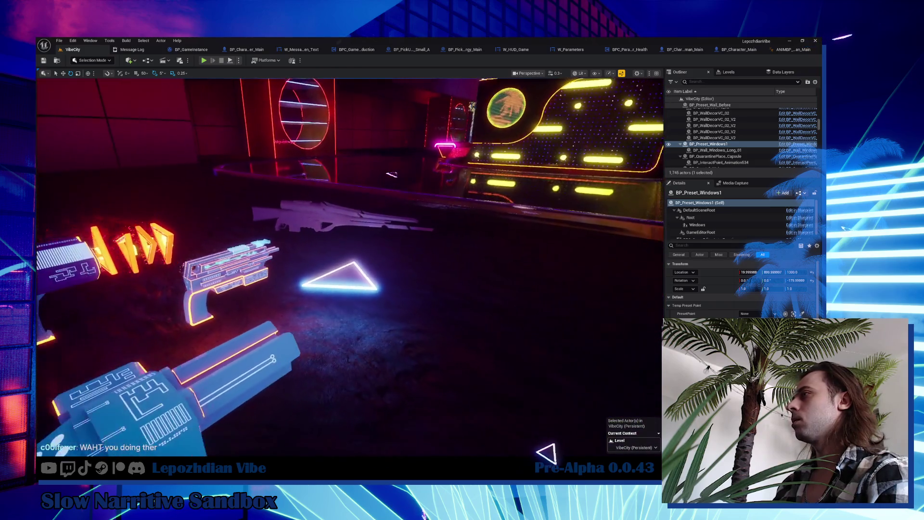
pyautogui.moveTo(302, 194)
pyautogui.mouseDown()
pyautogui.moveTo(270, 202)
pyautogui.moveTo(327, 193)
pyautogui.moveTo(288, 202)
pyautogui.moveTo(231, 340)
pyautogui.mouseUp()
pyautogui.hotkey('alt', 'Tab')
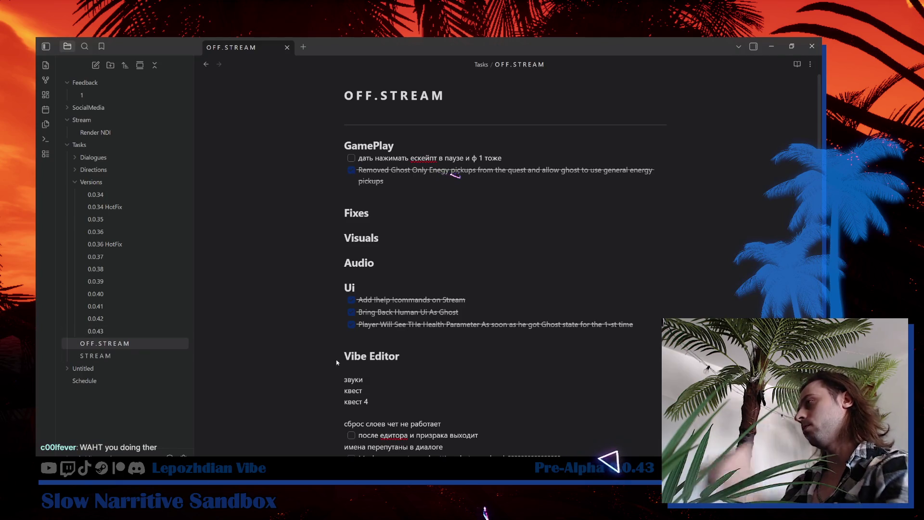
# Minimize the Obsidian OFF.STREAM window to reveal the VibeCity level editor.
pyautogui.click(772, 45)
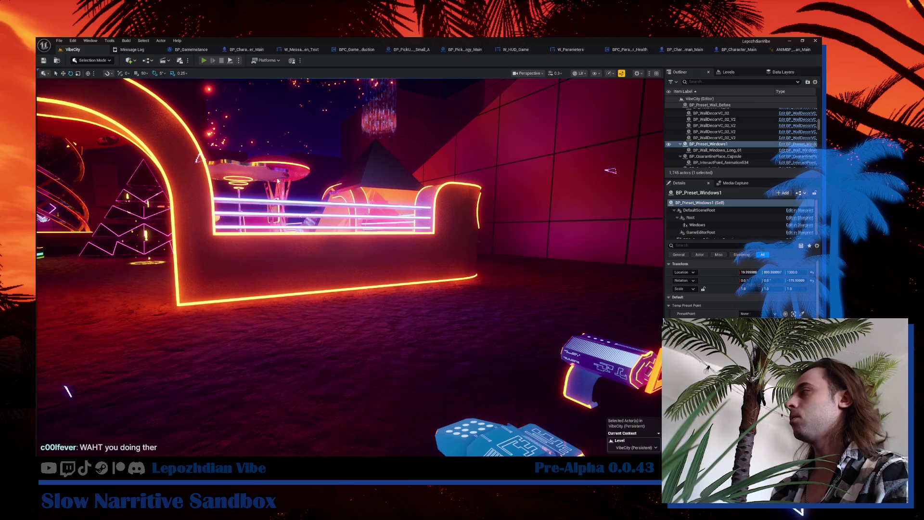
# Start Play-In-Editor with Alt+P, toggle the energy, health and Vibe Points HUD styles, and capture the mouse.
pyautogui.hotkey('alt', 'p')
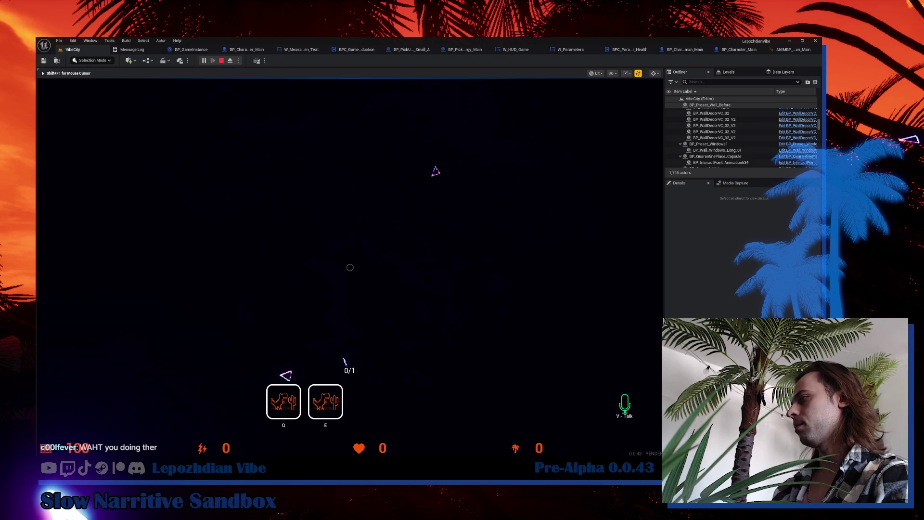
pyautogui.click(204, 451)
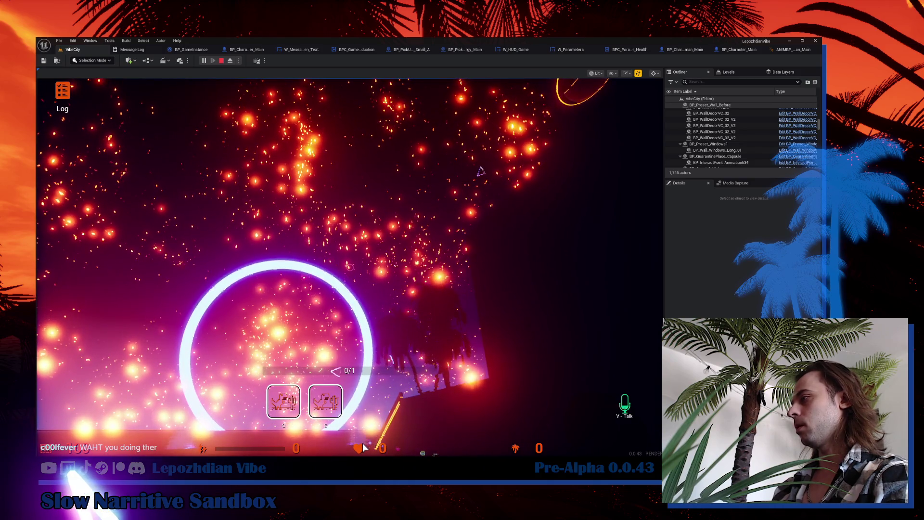
pyautogui.click(363, 447)
pyautogui.click(513, 450)
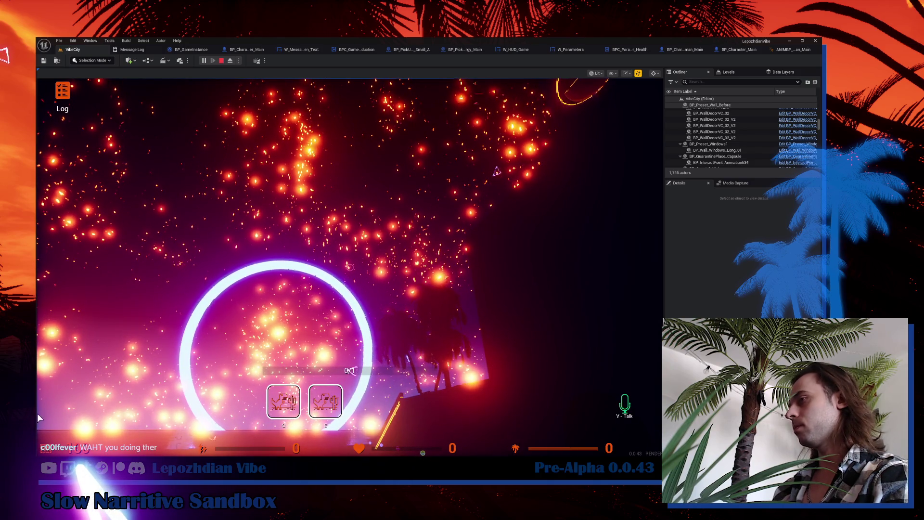
pyautogui.click(136, 350)
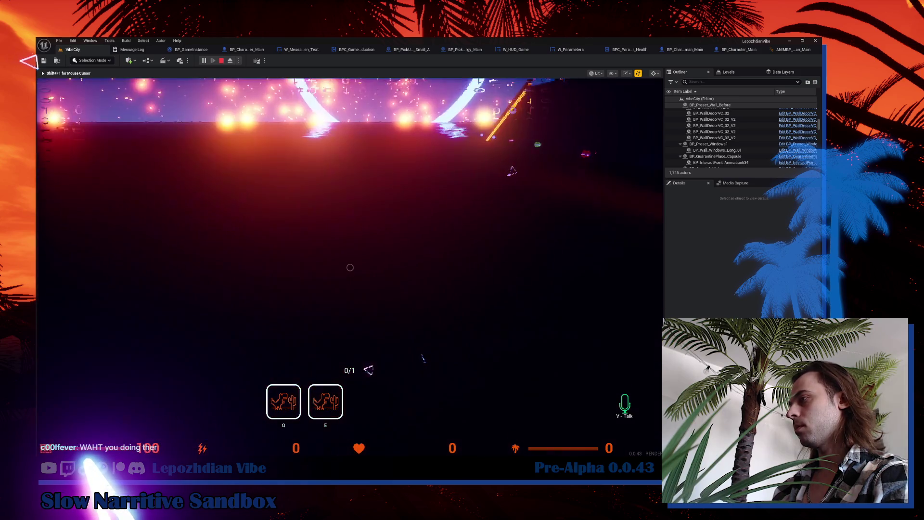
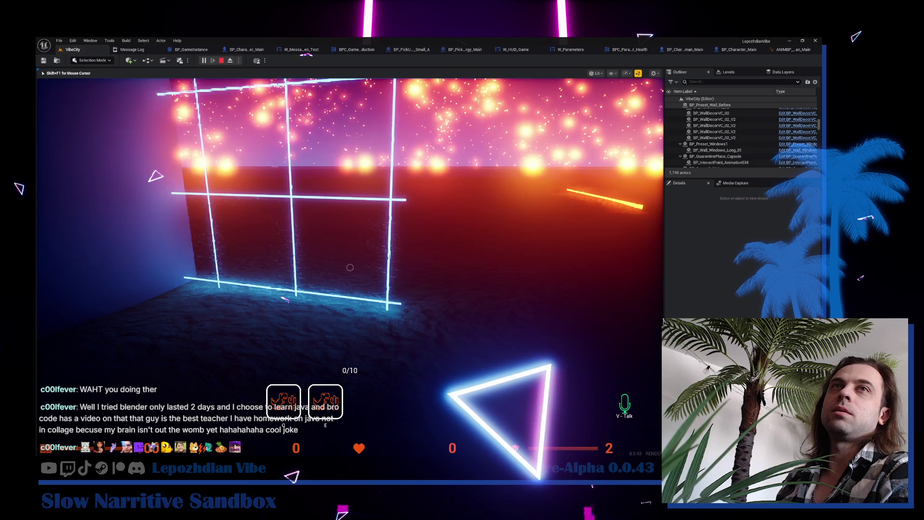
# End the Play-in-Editor session with Esc to reveal the Blueprint runtime error log.
pyautogui.moveTo(350, 267)
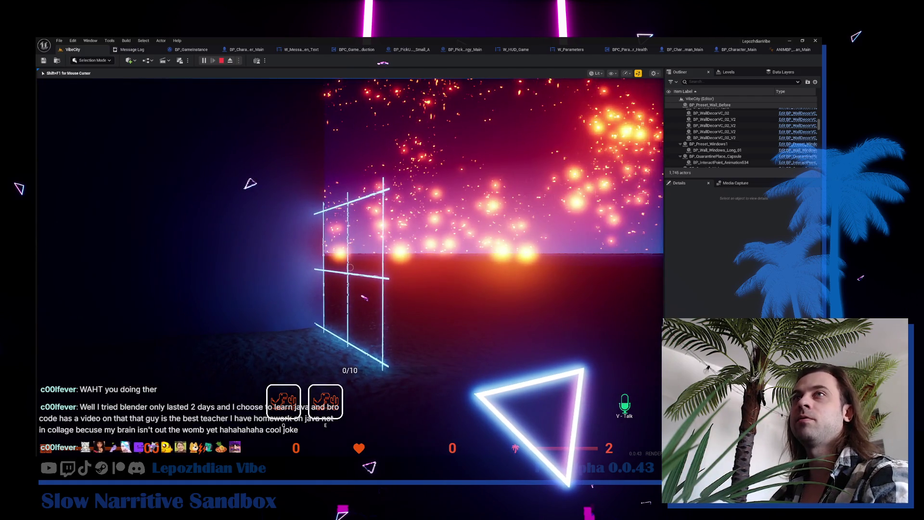
pyautogui.press('Escape')
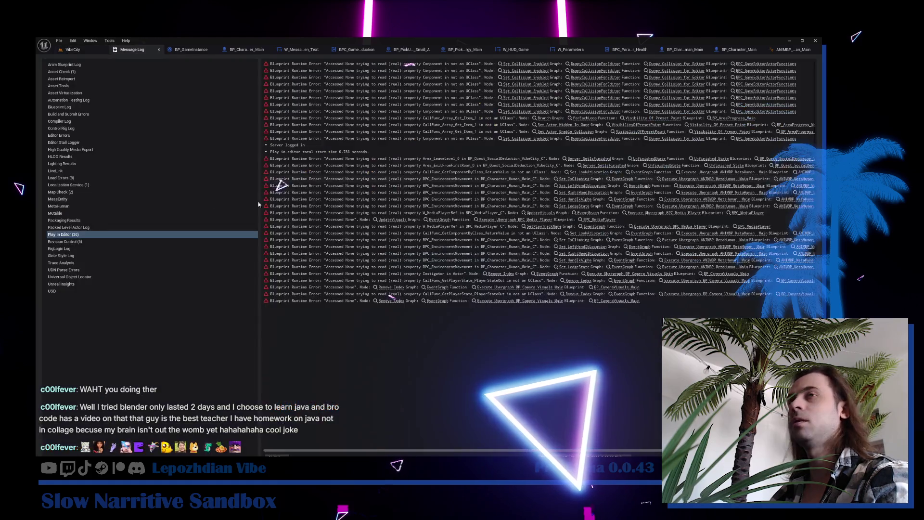
# Fly through VibeCity toward the UFO and arch, view the MetaHuman AnimGraph, then return.
pyautogui.click(93, 51)
pyautogui.moveTo(421, 297)
pyautogui.mouseDown()
pyautogui.moveTo(414, 289)
pyautogui.moveTo(434, 296)
pyautogui.mouseUp()
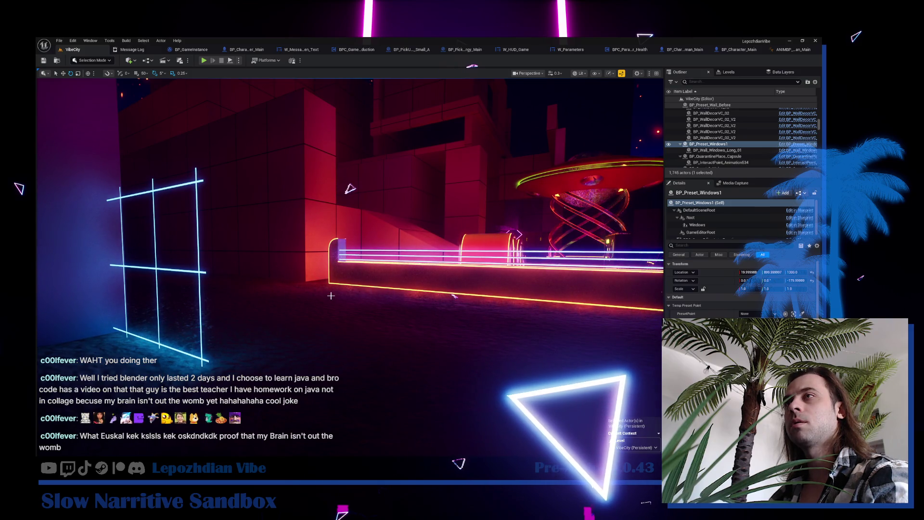
pyautogui.moveTo(341, 302); pyautogui.dragTo(379, 292)
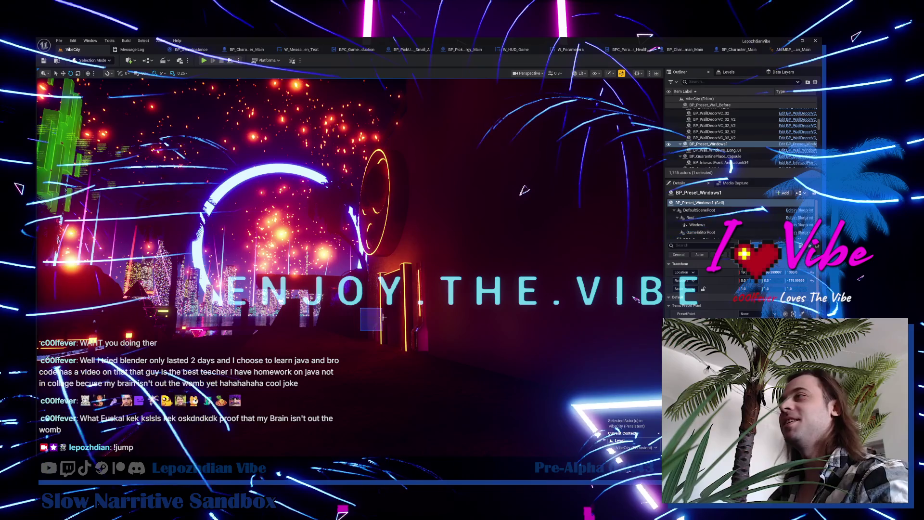
pyautogui.moveTo(383, 316); pyautogui.dragTo(491, 334)
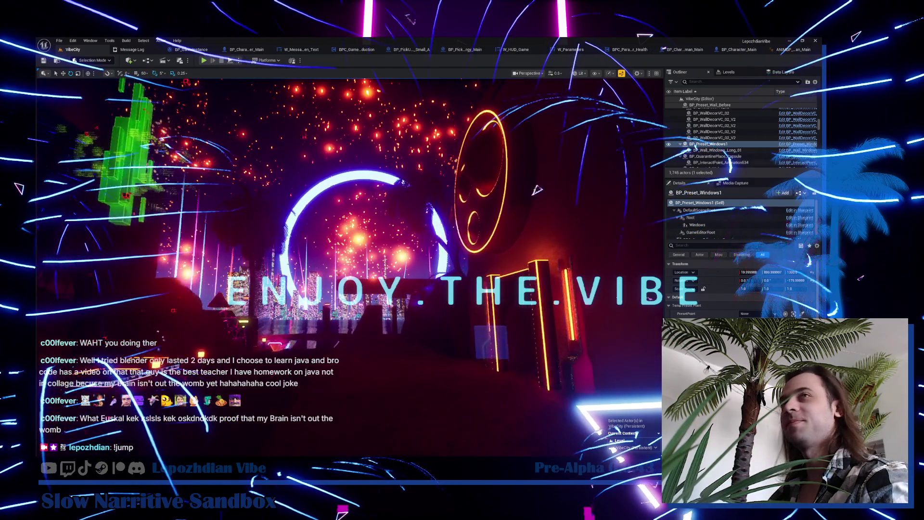
pyautogui.moveTo(536, 190); pyautogui.dragTo(549, 190)
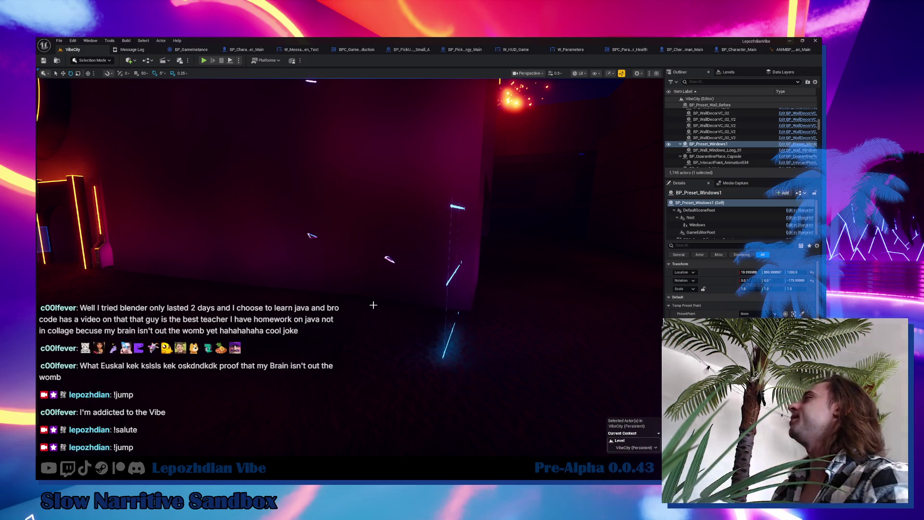
pyautogui.click(781, 49)
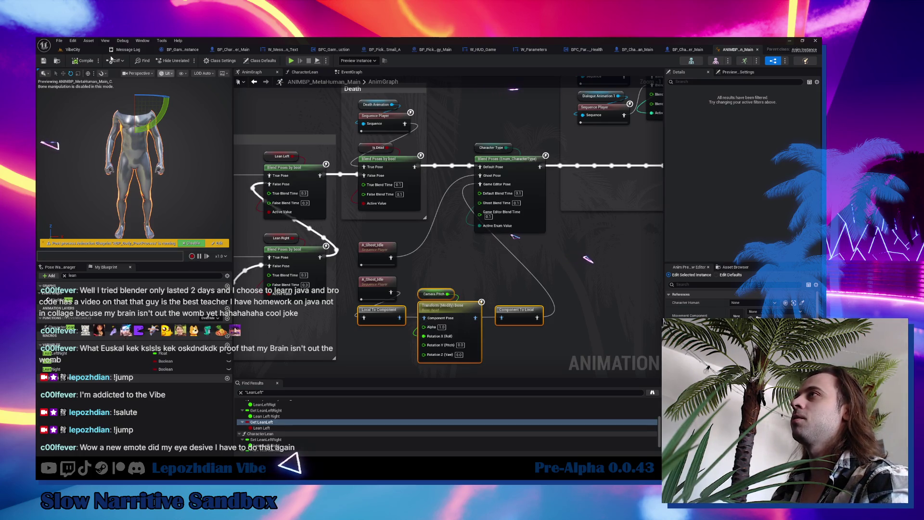
pyautogui.click(72, 49)
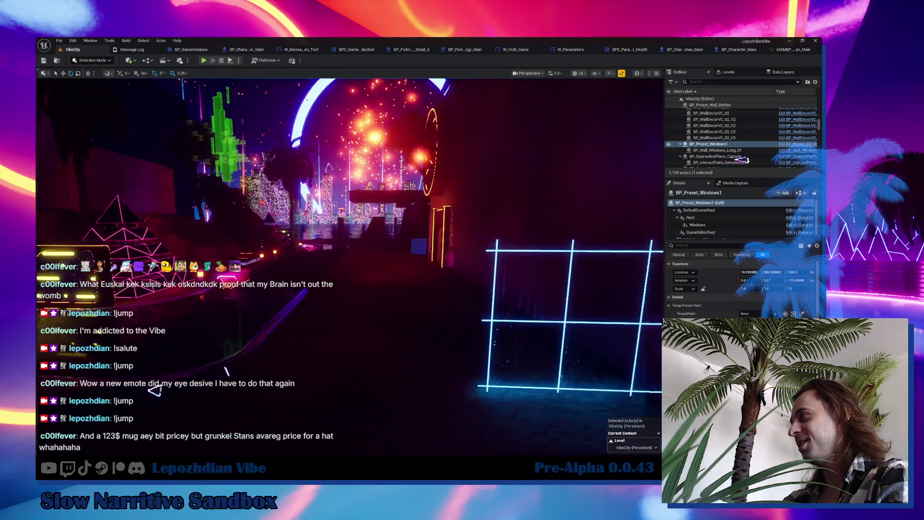
# Focus the viewport on the BP_Preset_Windows1 window grid actor.
pyautogui.press('f')
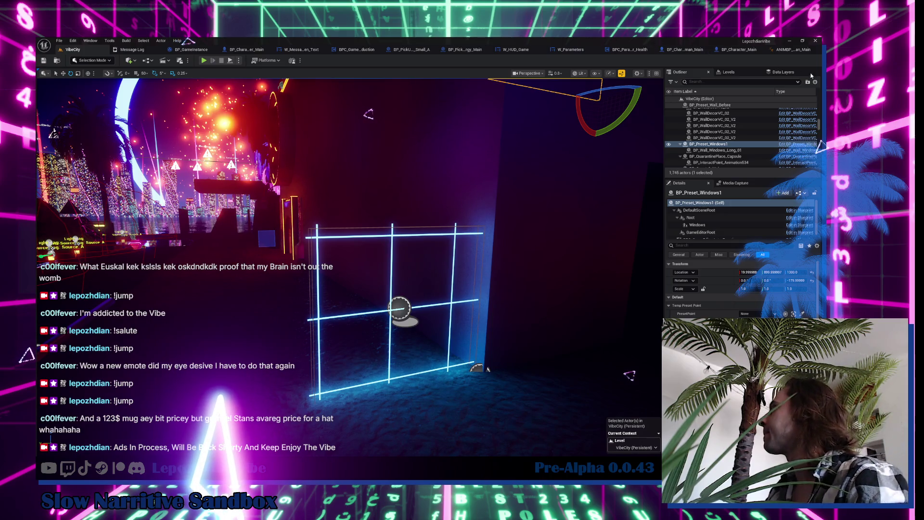
# Switch back to the ANIMBP_MetaHuman_Main AnimGraph.
pyautogui.click(789, 51)
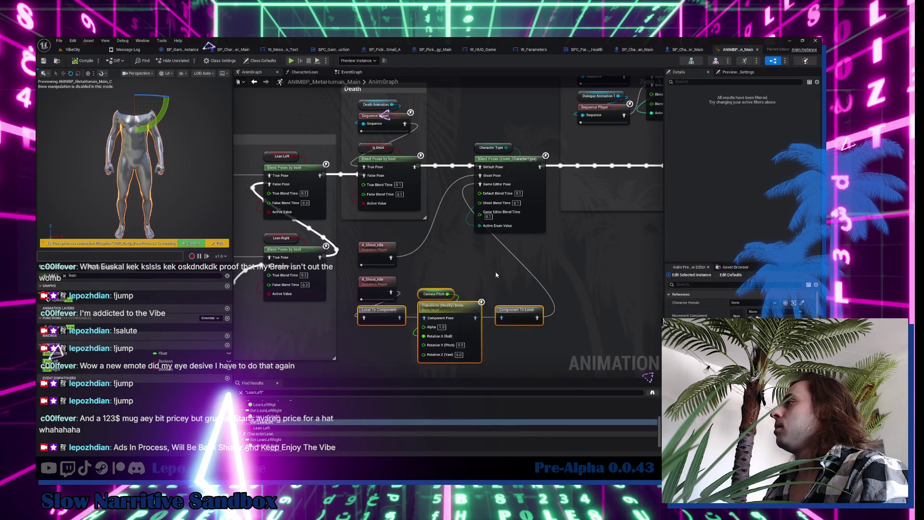
# Select the Lean node group and paste a duplicate below the original.
pyautogui.hotkey('ctrl', 'z')
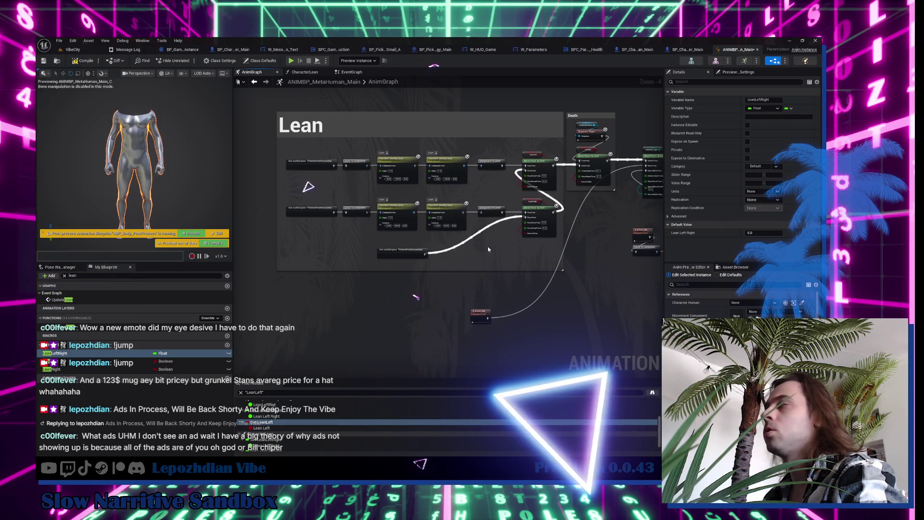
pyautogui.moveTo(471, 319)
pyautogui.mouseDown()
pyautogui.moveTo(302, 302)
pyautogui.moveTo(305, 295)
pyautogui.mouseUp()
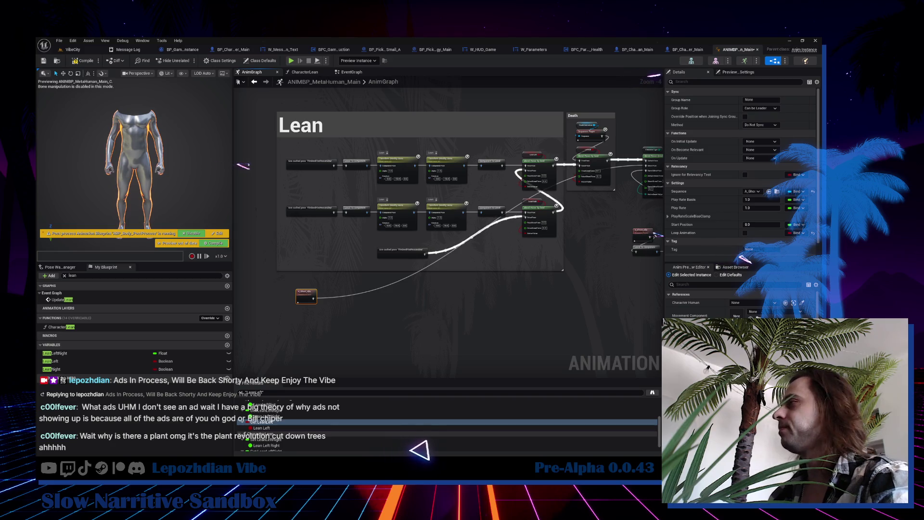
pyautogui.moveTo(349, 154)
pyautogui.mouseDown()
pyautogui.moveTo(510, 227)
pyautogui.moveTo(539, 252)
pyautogui.moveTo(542, 234)
pyautogui.mouseUp()
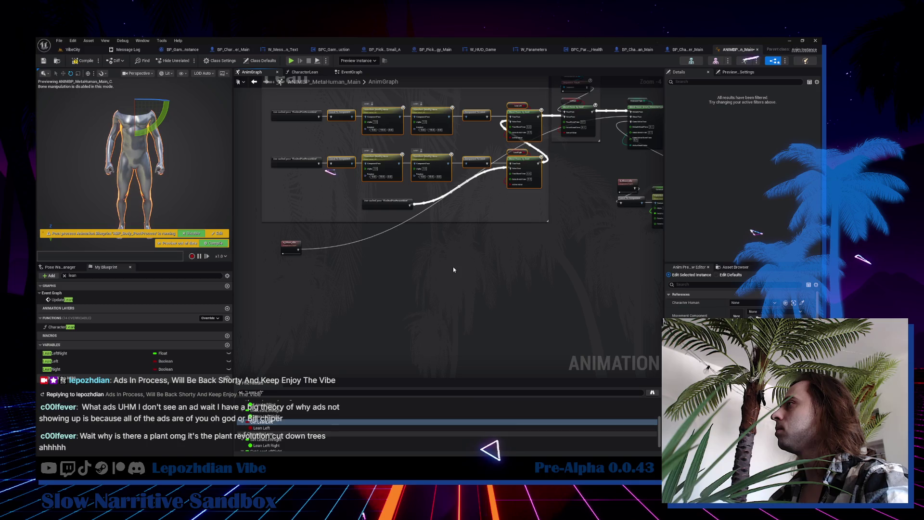
pyautogui.hotkey('ctrl', 'v')
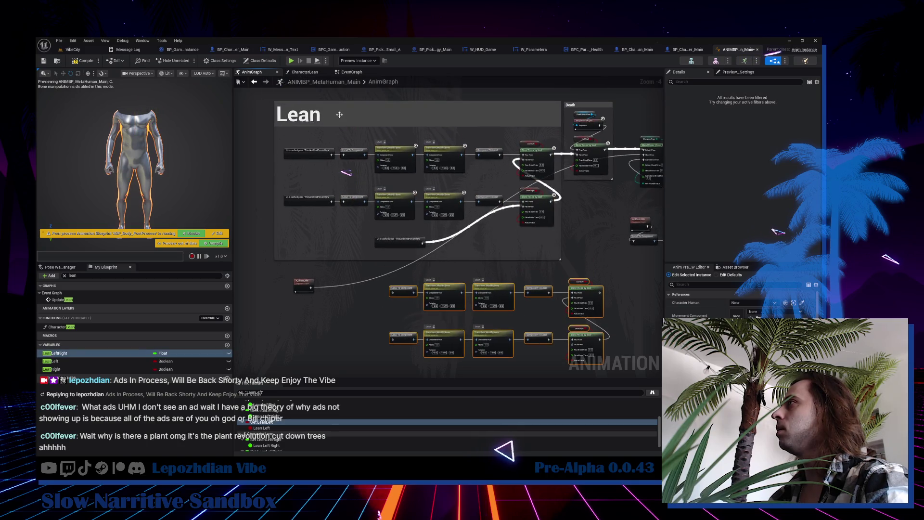
# Retitle the original Lean comment to 'Lean - Human'.
pyautogui.click(354, 117)
pyautogui.write('- Human')
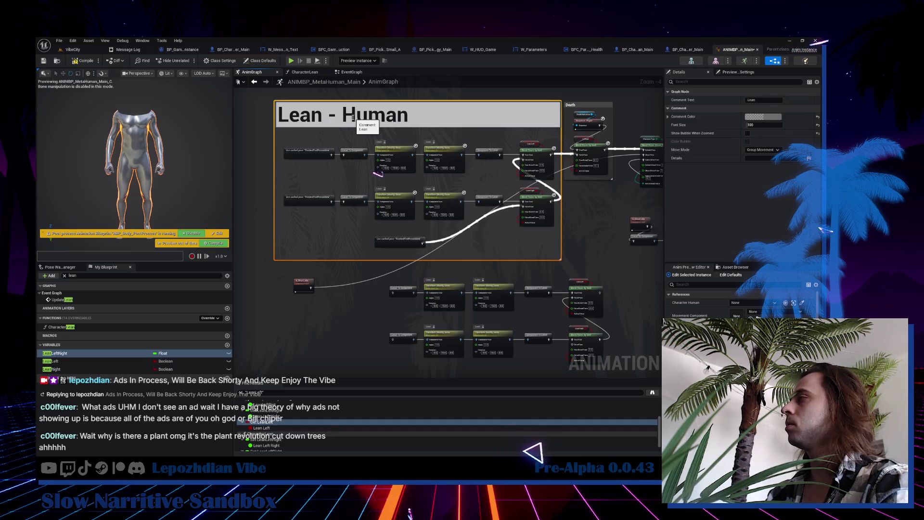
pyautogui.press('Return')
pyautogui.moveTo(402, 275)
pyautogui.mouseDown()
pyautogui.moveTo(462, 267)
pyautogui.moveTo(380, 233)
pyautogui.mouseUp()
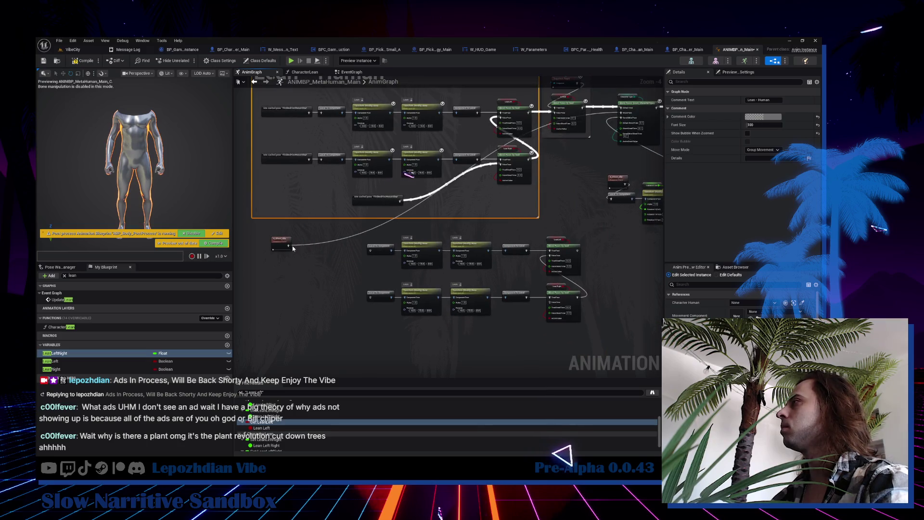
# Rearrange the copied lean nodes and trial-wire a duplicated cached pose into the lower chain.
pyautogui.moveTo(289, 249)
pyautogui.mouseDown()
pyautogui.moveTo(304, 270)
pyautogui.moveTo(370, 251)
pyautogui.mouseUp()
pyautogui.click(375, 296)
pyautogui.moveTo(298, 267)
pyautogui.mouseDown()
pyautogui.moveTo(345, 251)
pyautogui.moveTo(530, 315)
pyautogui.moveTo(590, 325)
pyautogui.mouseUp()
pyautogui.moveTo(333, 248); pyautogui.dragTo(269, 250)
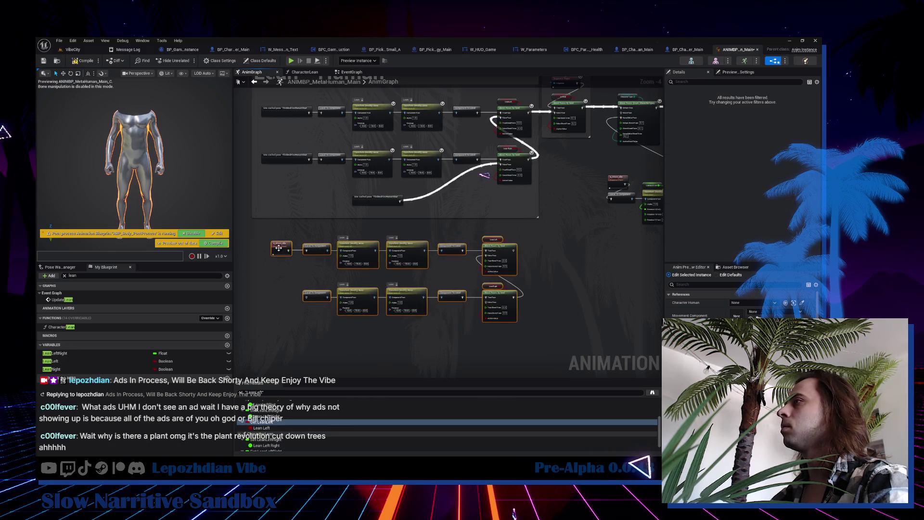
pyautogui.click(282, 252)
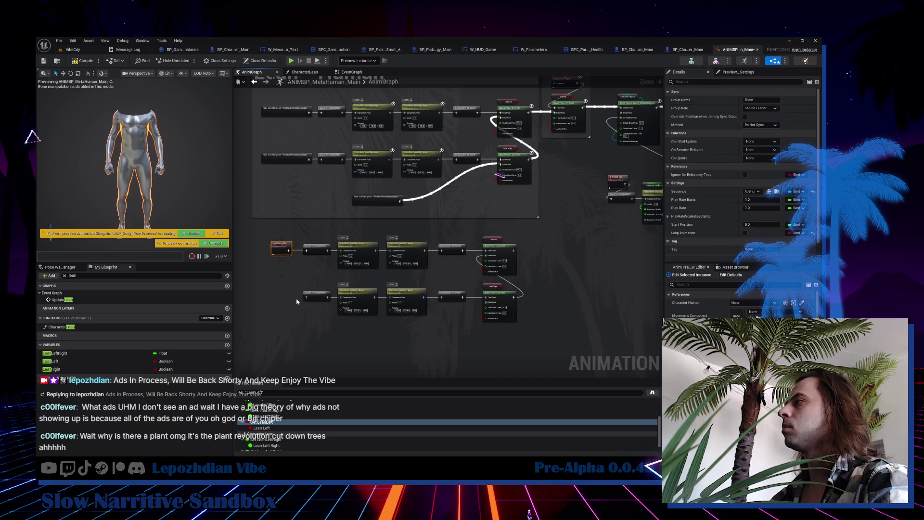
pyautogui.hotkey('ctrl', 'c')
pyautogui.hotkey('ctrl', 'v')
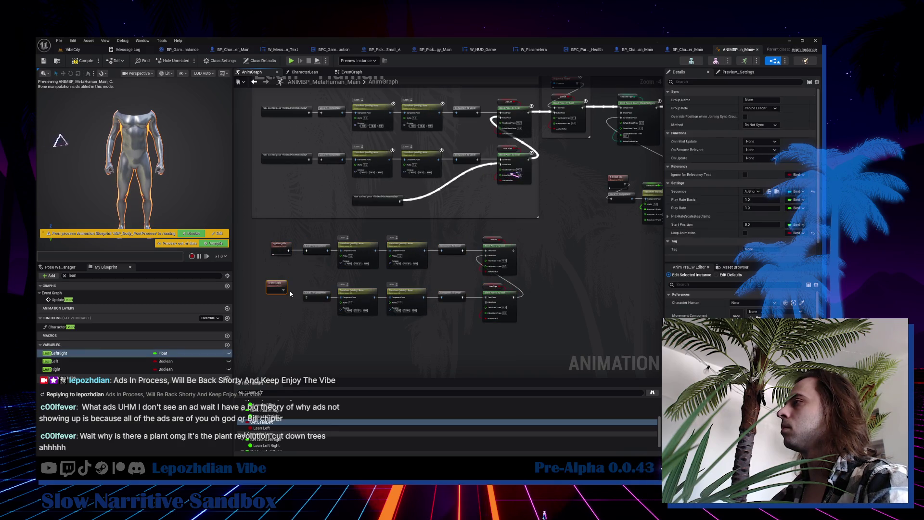
pyautogui.moveTo(306, 296); pyautogui.dragTo(286, 253)
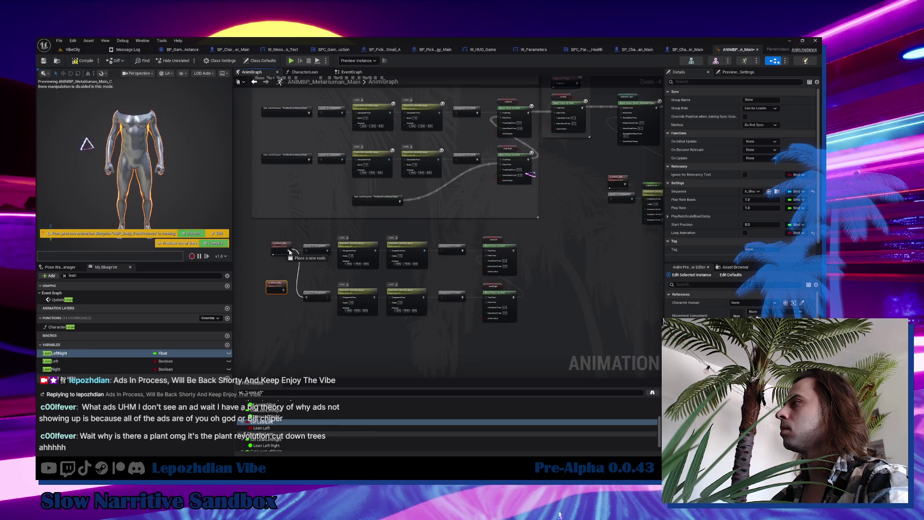
pyautogui.keyDown('alt'); pyautogui.click(306, 297); pyautogui.keyUp('alt')
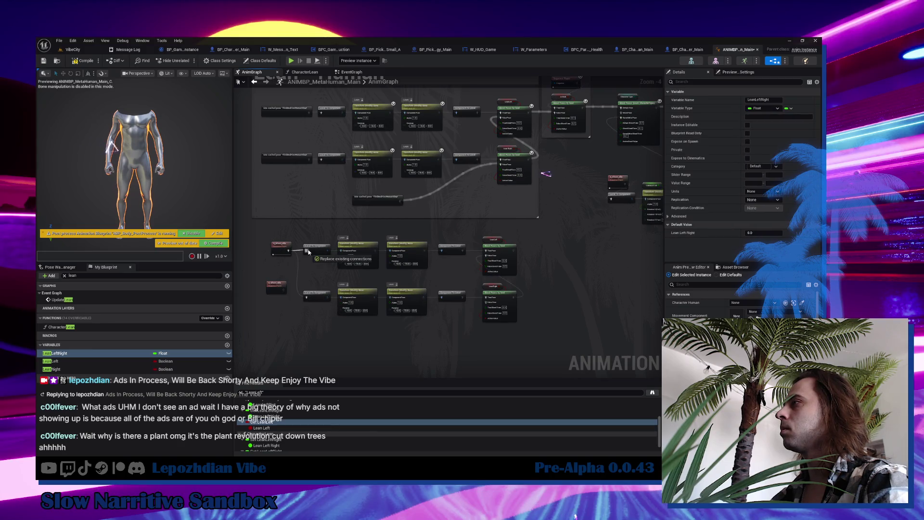
pyautogui.moveTo(274, 291); pyautogui.dragTo(280, 298)
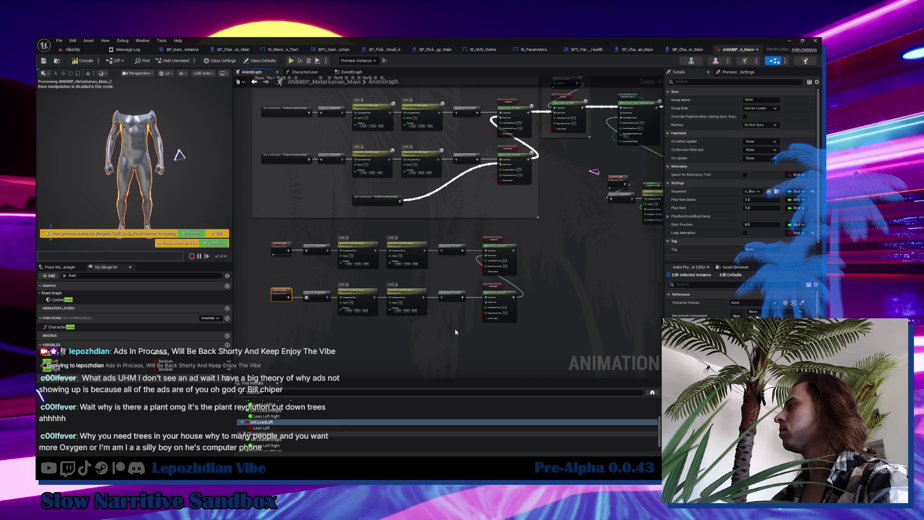
# Duplicate A_Ghost_Idle and connect its pose to the lower Blend Poses by bool node.
pyautogui.hotkey('ctrl', 'w')
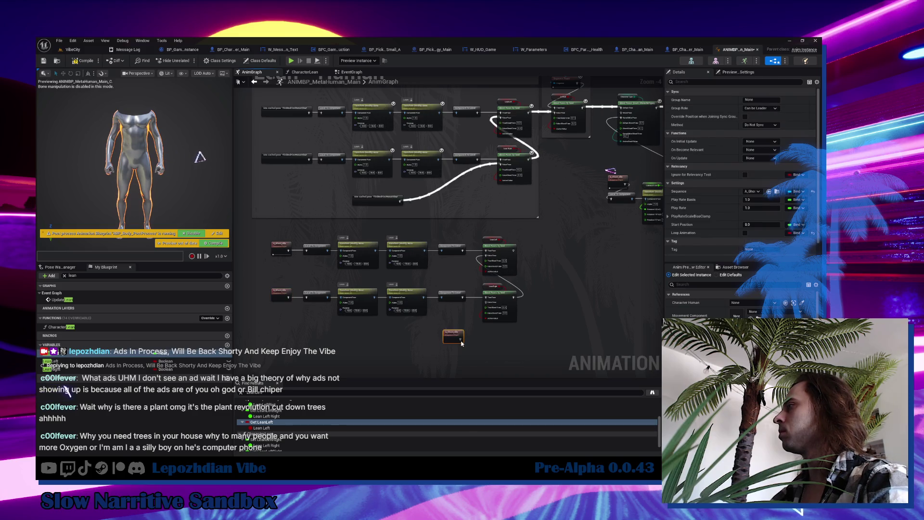
pyautogui.moveTo(461, 340)
pyautogui.mouseDown()
pyautogui.moveTo(496, 312)
pyautogui.moveTo(486, 299)
pyautogui.mouseUp()
pyautogui.click(452, 338)
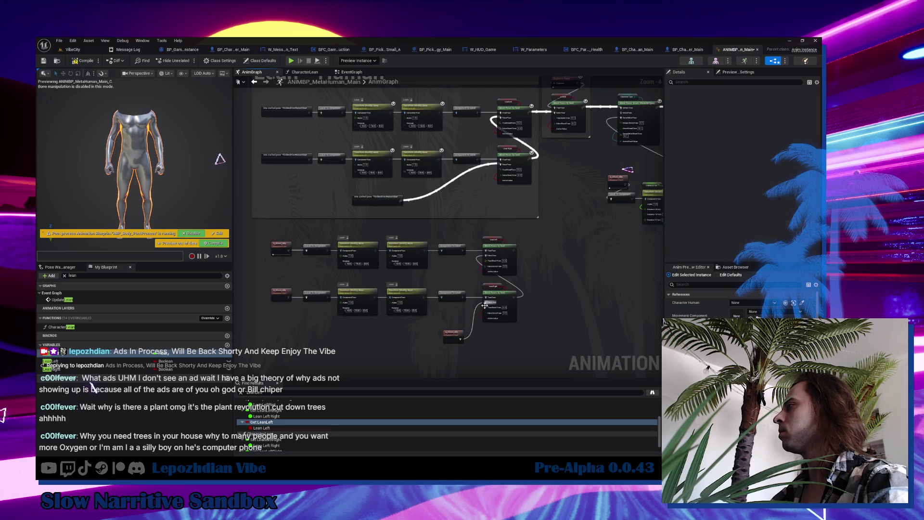
pyautogui.moveTo(452, 338); pyautogui.dragTo(448, 315)
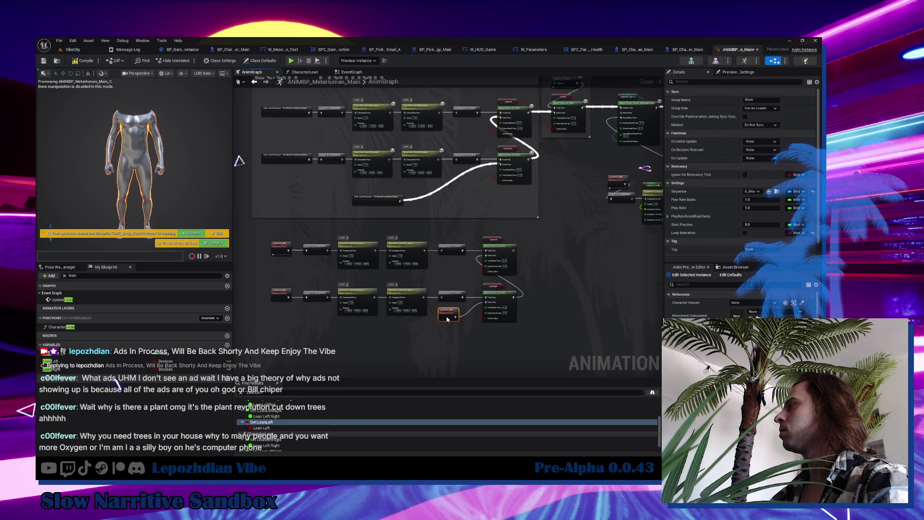
# Shift both Blend Poses by bool nodes right and select all lower ghost lean nodes.
pyautogui.moveTo(513, 254)
pyautogui.mouseDown()
pyautogui.moveTo(453, 283)
pyautogui.moveTo(520, 173)
pyautogui.moveTo(562, 148)
pyautogui.mouseUp()
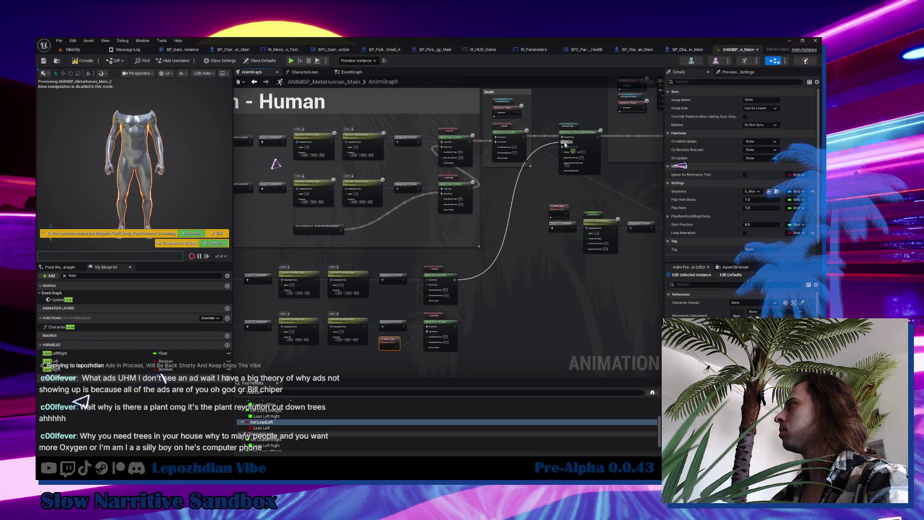
pyautogui.scroll(-2, 500, 300)
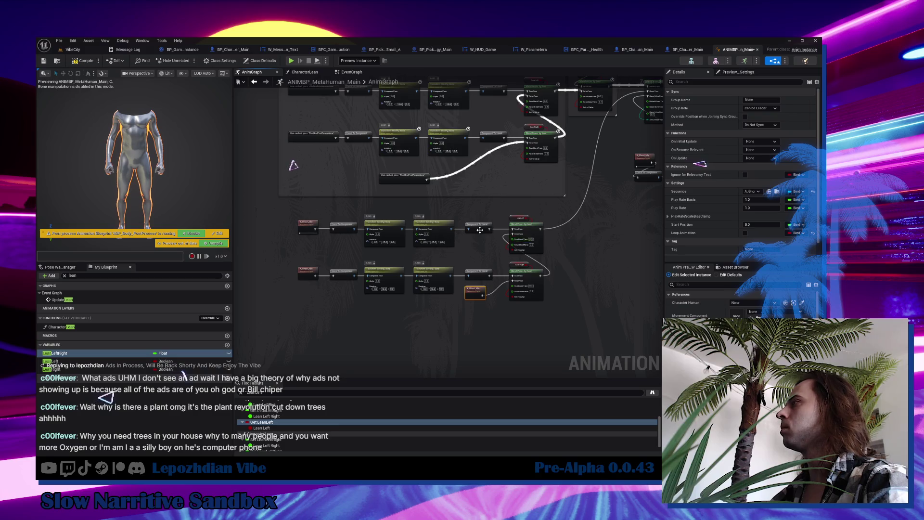
pyautogui.click(508, 226)
pyautogui.scroll(2, 500, 231)
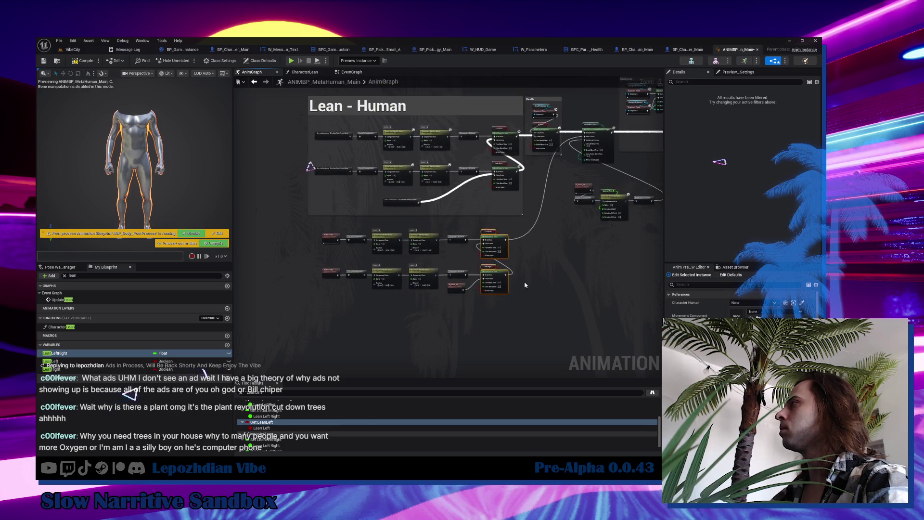
pyautogui.moveTo(493, 235); pyautogui.dragTo(510, 239)
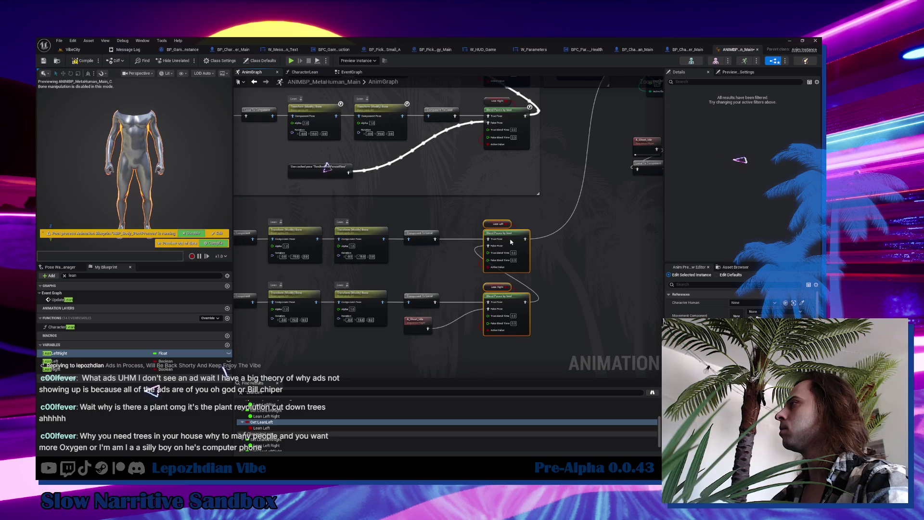
pyautogui.scroll(-1, 635, 227)
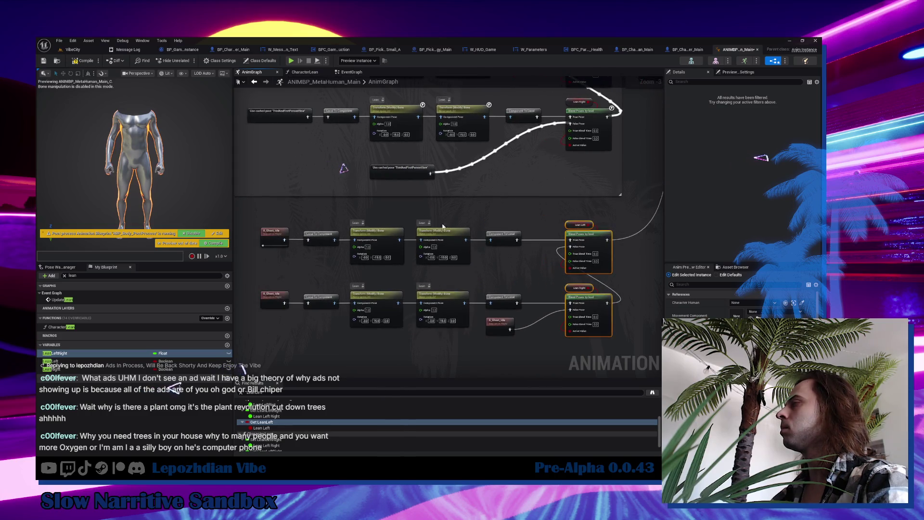
pyautogui.moveTo(292, 214); pyautogui.dragTo(568, 333)
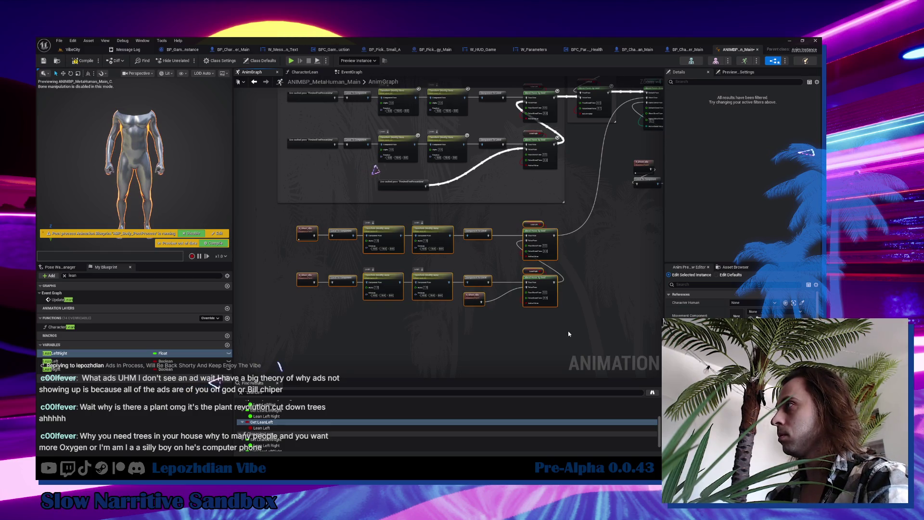
pyautogui.write('c')
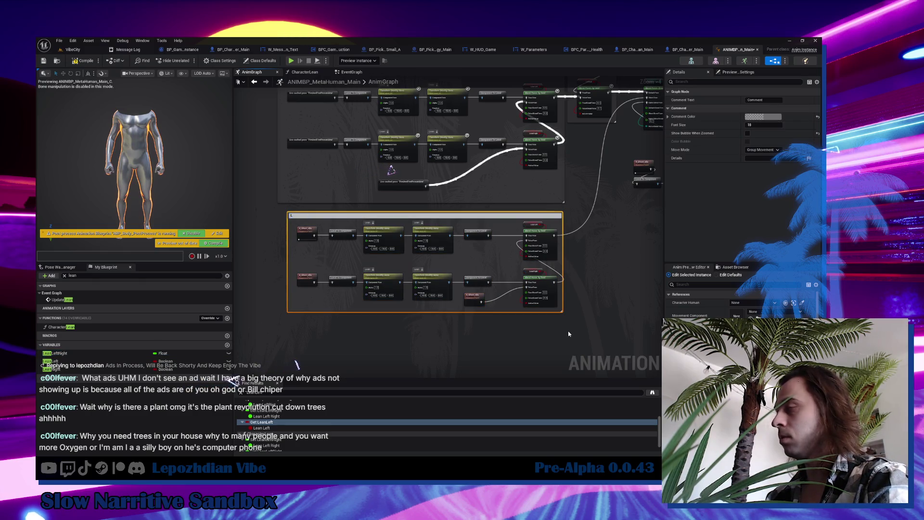
pyautogui.write('ean Ghost')
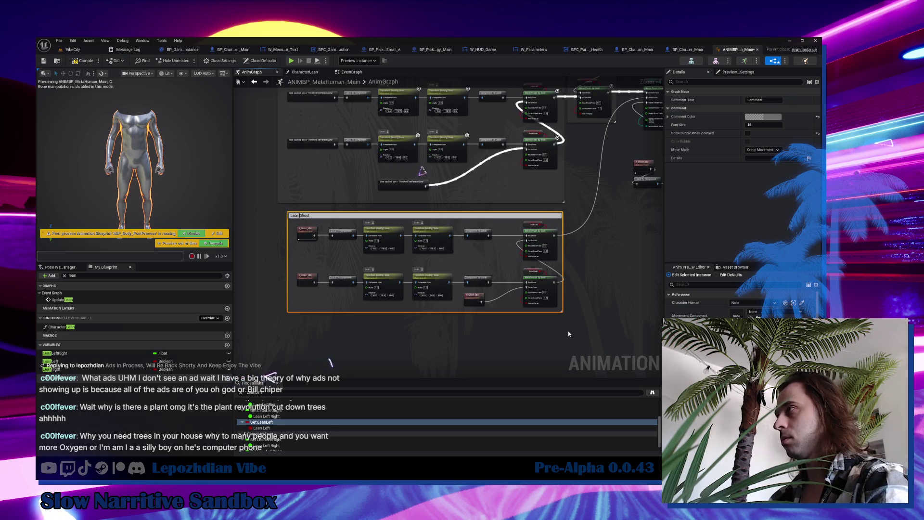
pyautogui.write('-')
# Title the comment 'Lean - Ghost' and set its font size to 100.
pyautogui.press('Return')
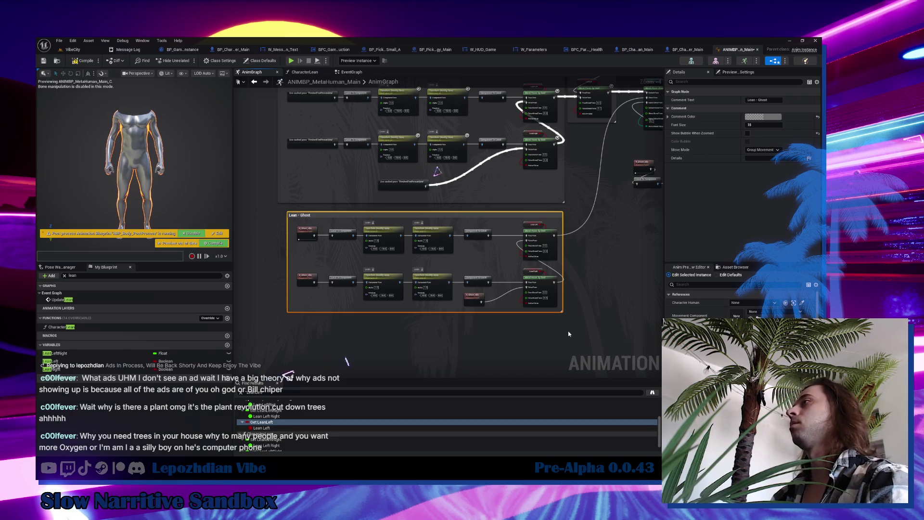
pyautogui.click(764, 125)
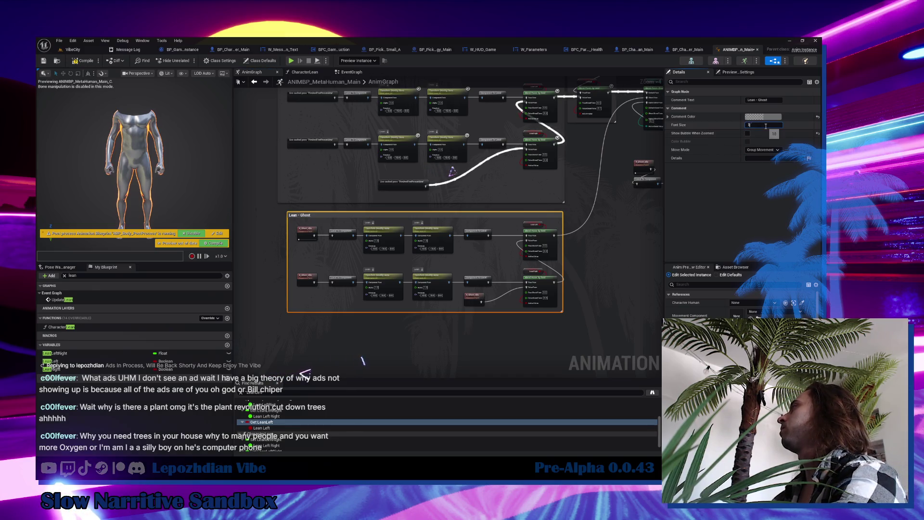
pyautogui.write('100')
pyautogui.press('Return')
# Resize and reposition the Lean - Ghost comment box to fit its nodes.
pyautogui.click(493, 221)
pyautogui.moveTo(492, 222); pyautogui.dragTo(483, 221)
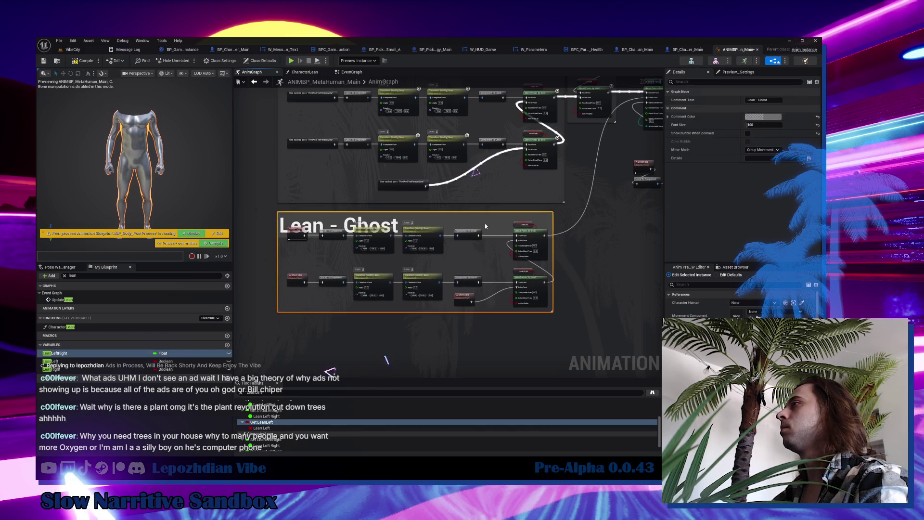
pyautogui.click(570, 300)
pyautogui.moveTo(552, 311); pyautogui.dragTo(566, 350)
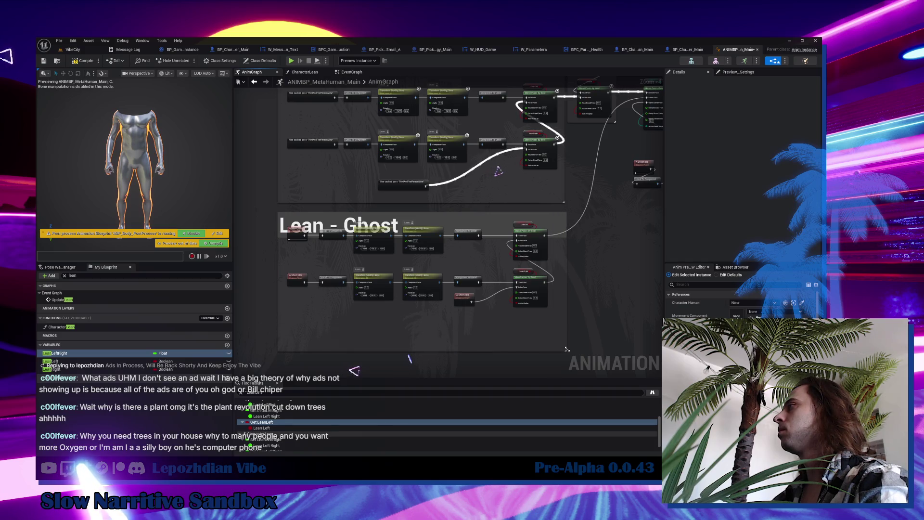
pyautogui.moveTo(427, 220)
pyautogui.mouseDown()
pyautogui.moveTo(441, 263)
pyautogui.moveTo(428, 249)
pyautogui.moveTo(428, 226)
pyautogui.mouseUp()
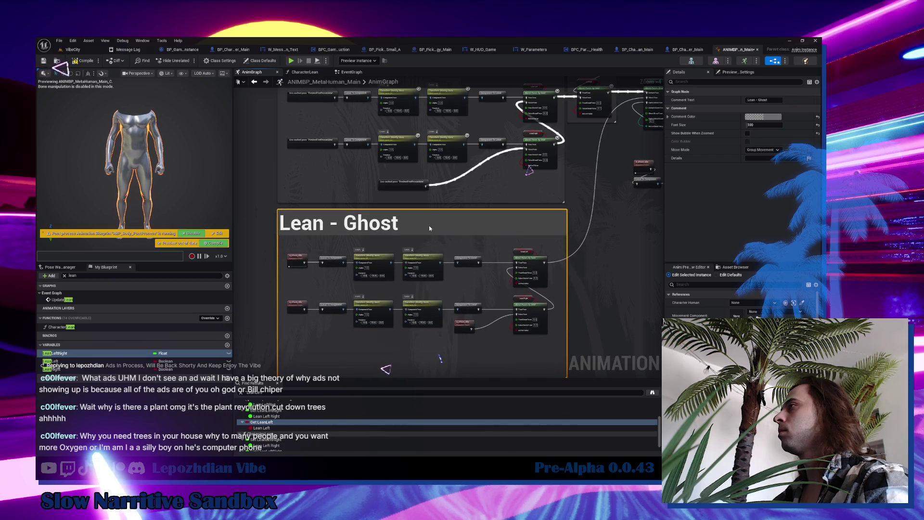
pyautogui.click(605, 296)
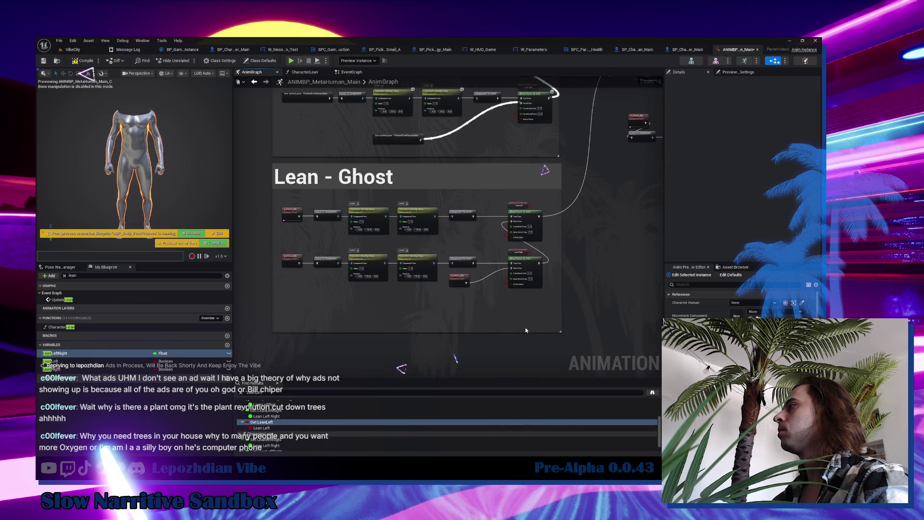
pyautogui.moveTo(525, 330); pyautogui.dragTo(532, 305)
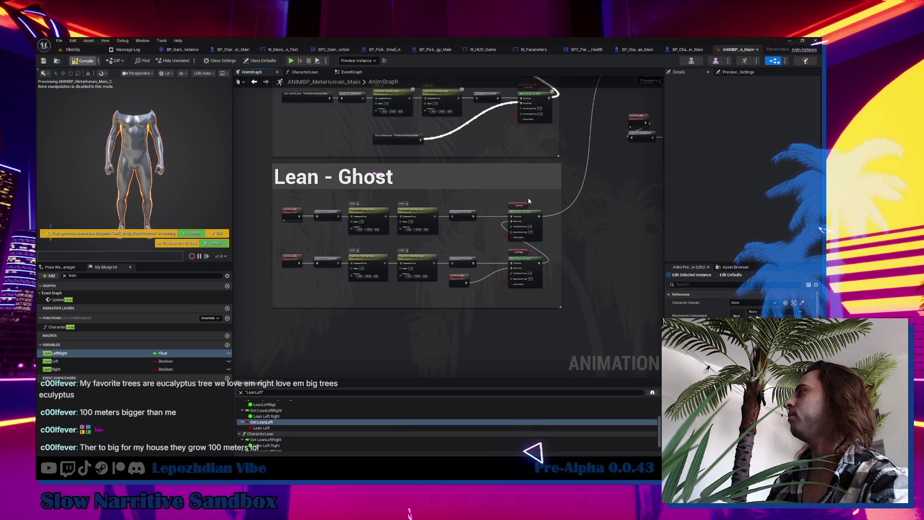
# From the VibeCity level editor, save ANIMBP_MetaHuman_Main with File > Save All.
pyautogui.click(74, 50)
pyautogui.click(59, 40)
pyautogui.click(87, 129)
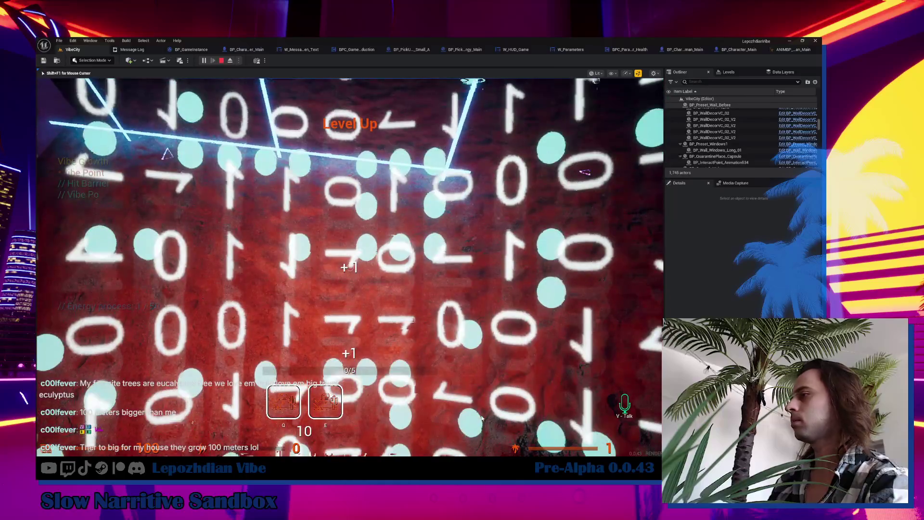
# Switch from the game test to the OFF.STREAM task note with Alt+Tab.
pyautogui.hotkey('alt', 'Tab')
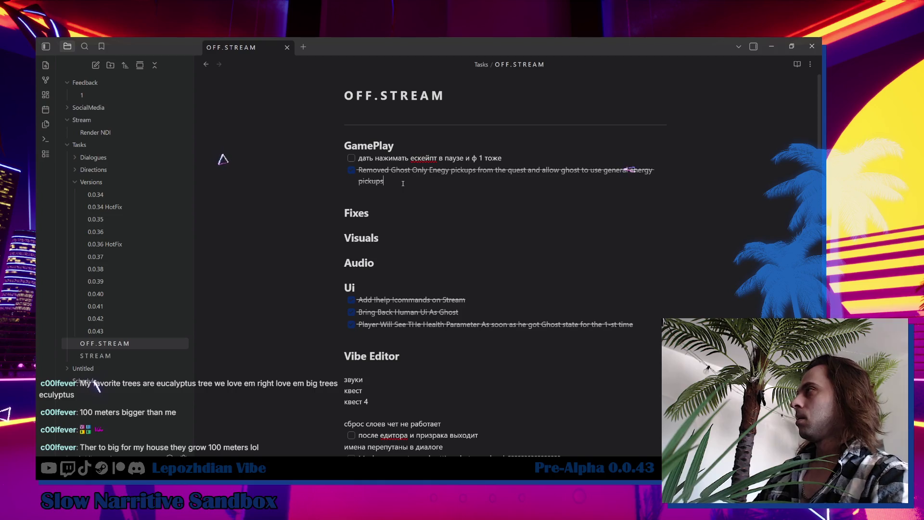
# Add 'Player now can lean as ghost' as a ticked GamePlay item, then minimize Obsidian.
pyautogui.press('Return')
pyautogui.write('Player now')
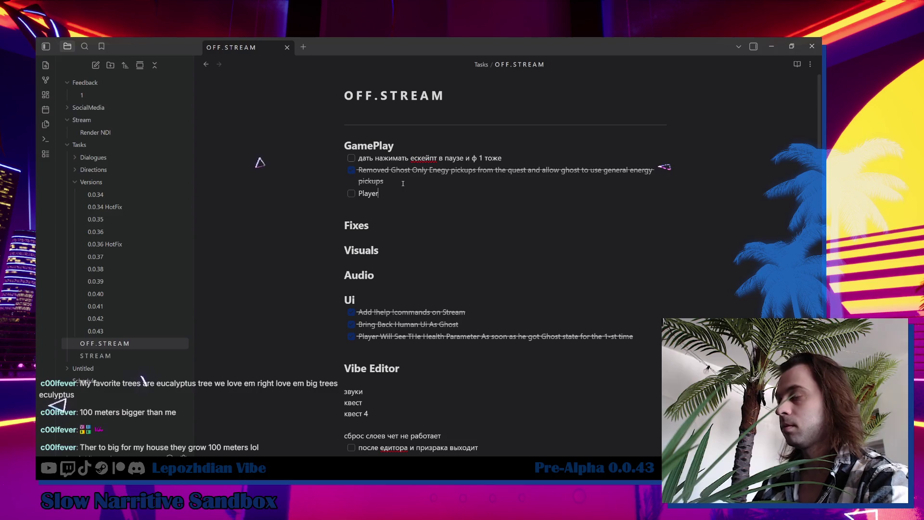
pyautogui.write(' can lean')
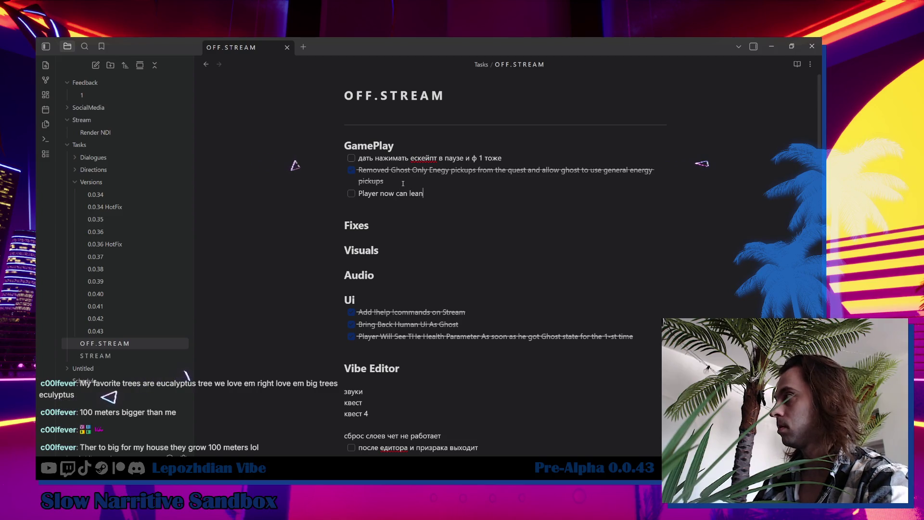
pyautogui.write(' as ghost')
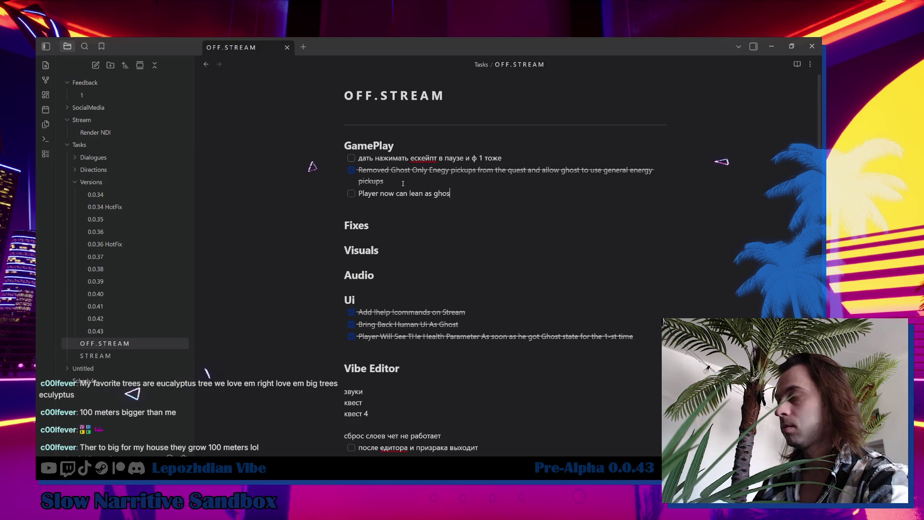
pyautogui.click(351, 195)
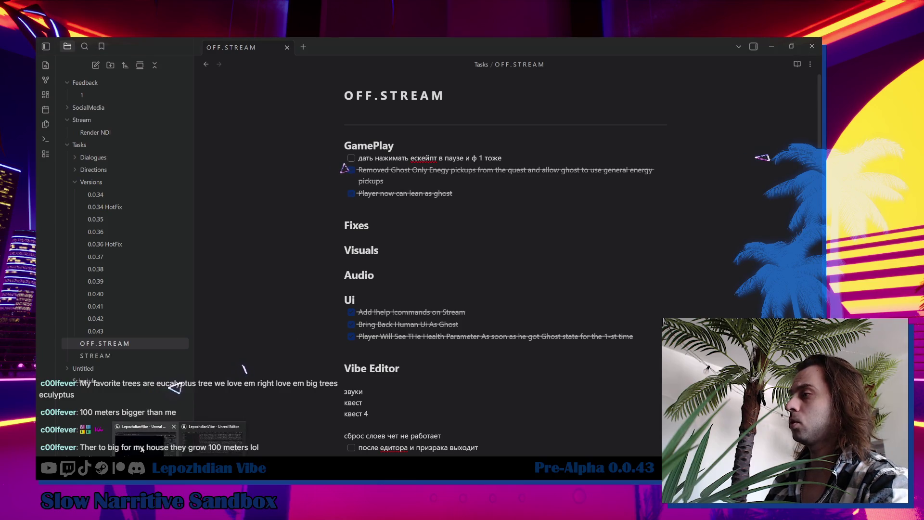
pyautogui.click(773, 46)
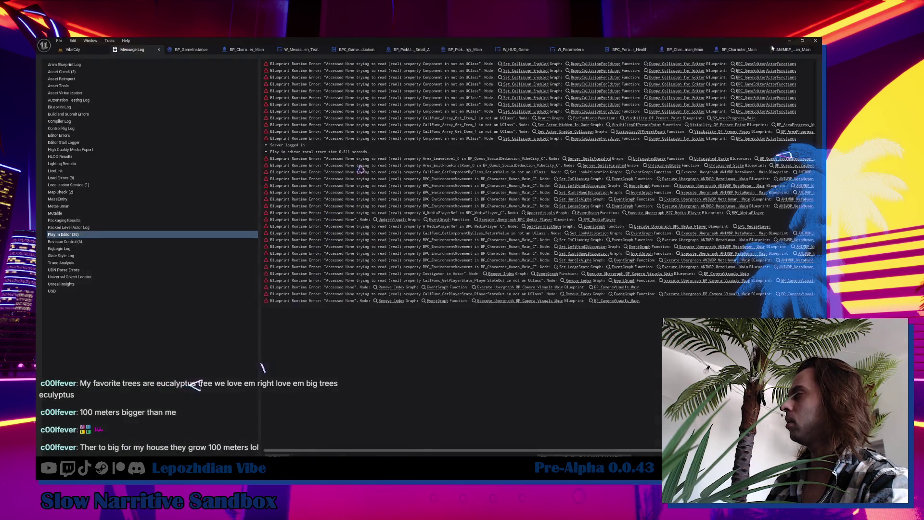
# Run a quick Play In Editor test of the VibeCity level, then stop it.
pyautogui.click(79, 50)
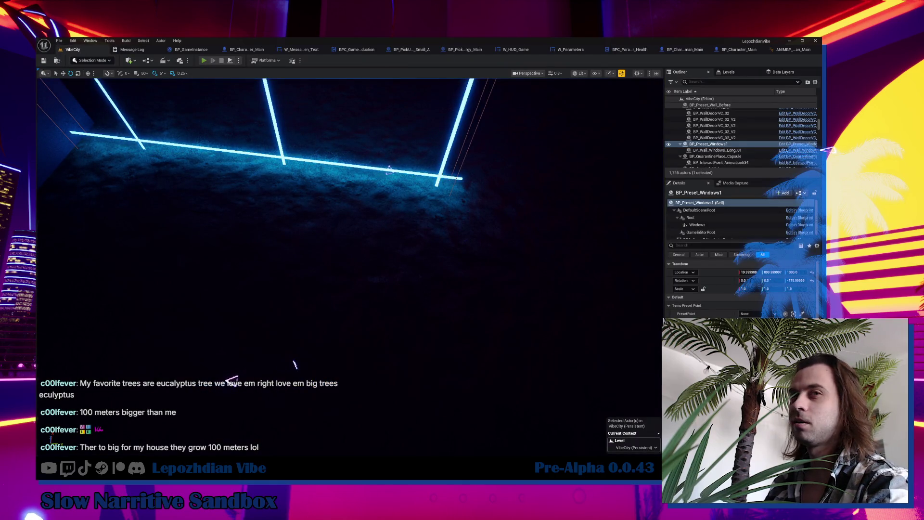
pyautogui.hotkey('alt', 'p')
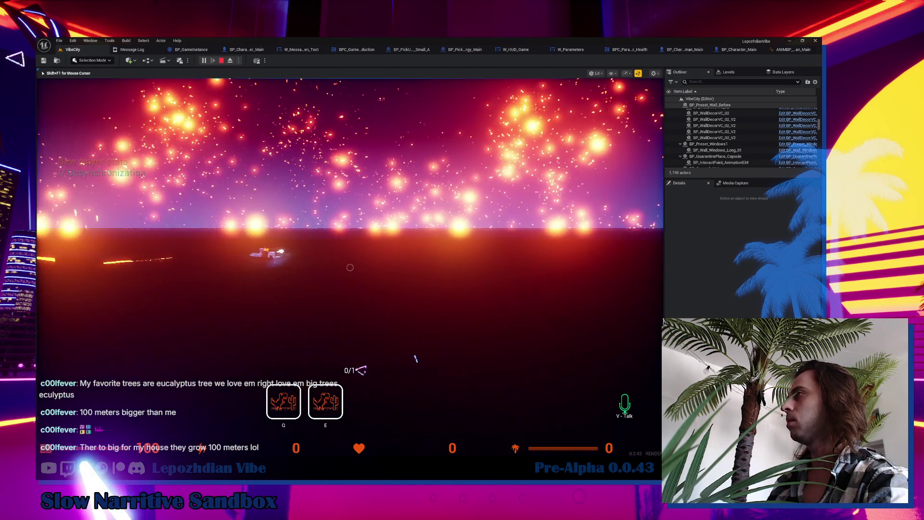
pyautogui.press('Escape')
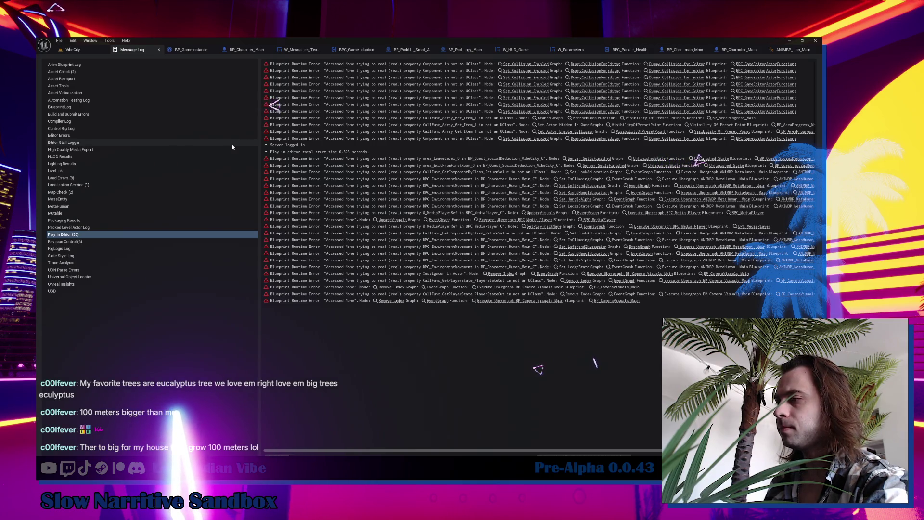
# Review the play errors from the level editor, then open the BP_Character_Main blueprint.
pyautogui.click(72, 49)
pyautogui.moveTo(183, 87); pyautogui.dragTo(183, 87)
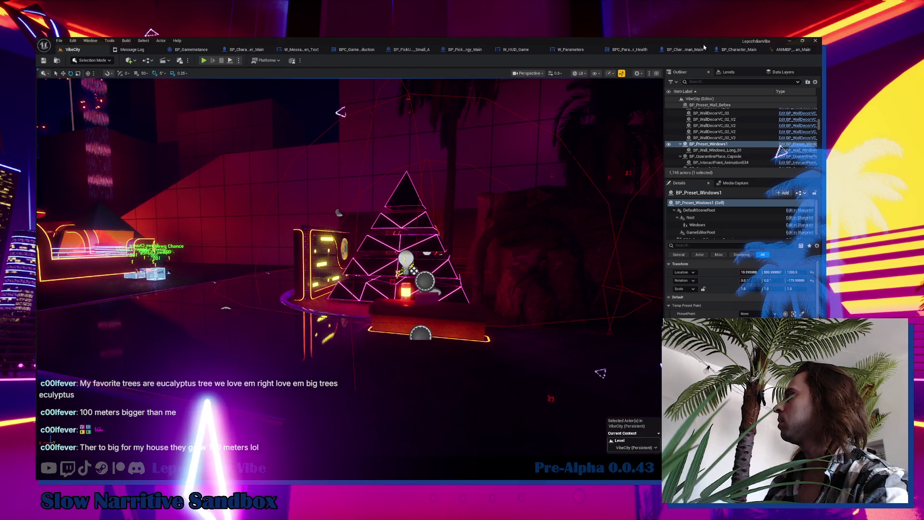
pyautogui.click(740, 51)
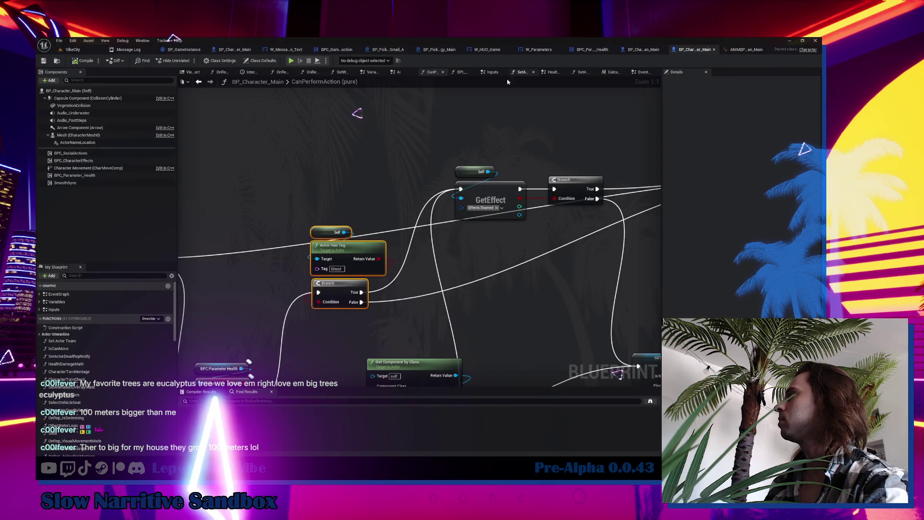
# Inspect the lean nodes in BP_Character_Player_Main's Inputs event graph, then return to VibeCity.
pyautogui.click(641, 73)
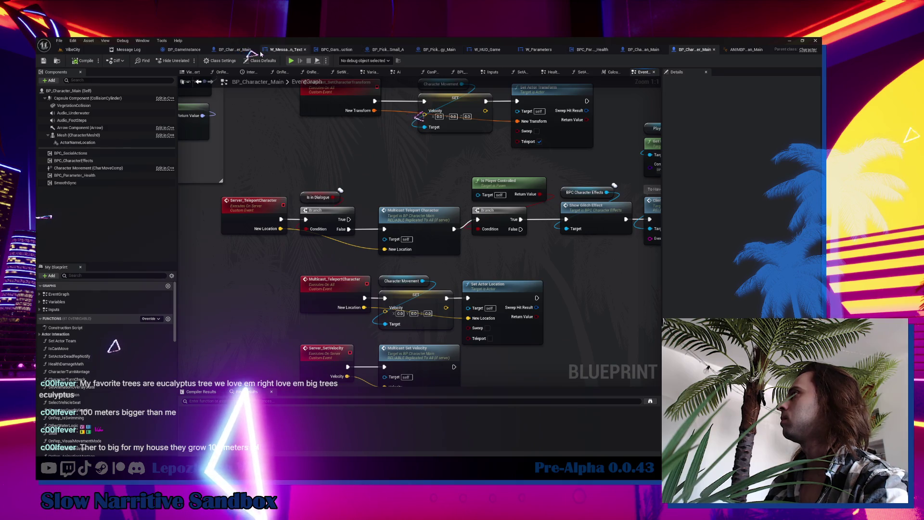
pyautogui.click(224, 52)
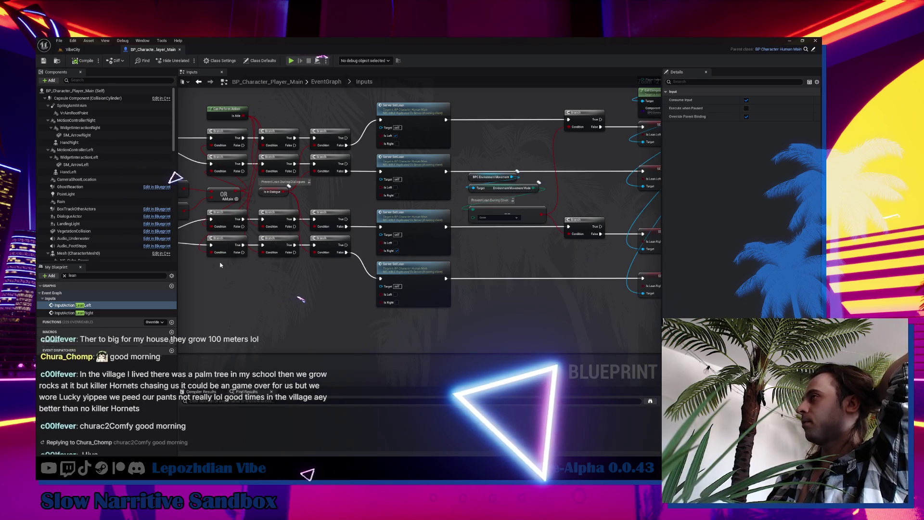
pyautogui.click(72, 49)
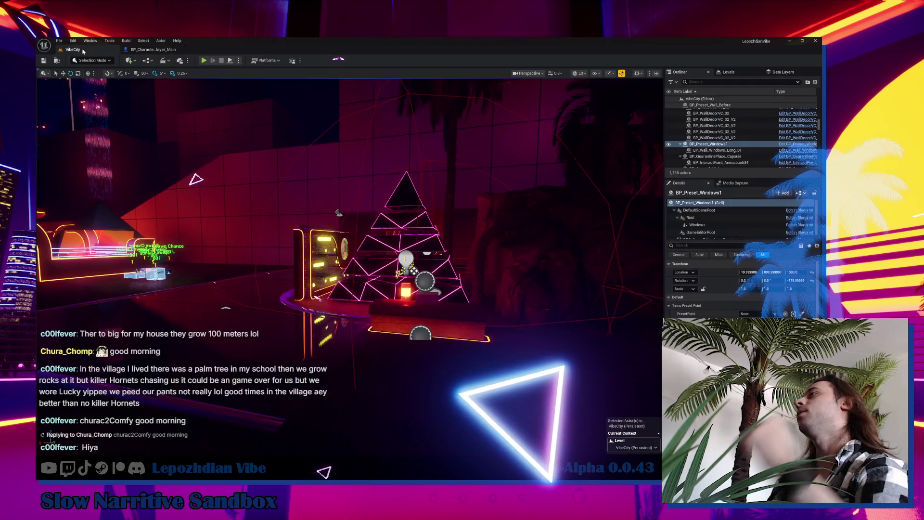
# Move the editor view toward the arch and start a Play In Editor session.
pyautogui.moveTo(325, 297); pyautogui.dragTo(263, 271)
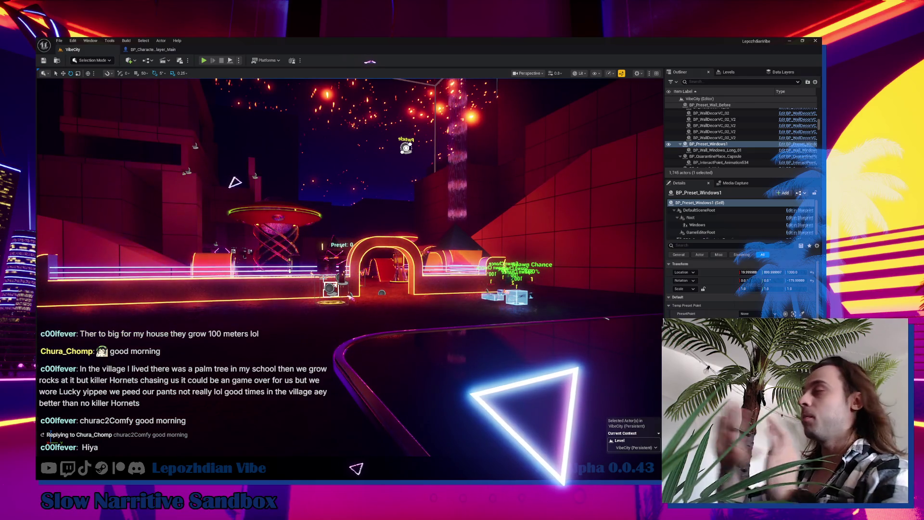
pyautogui.moveTo(263, 270)
pyautogui.mouseDown()
pyautogui.moveTo(327, 240)
pyautogui.moveTo(274, 231)
pyautogui.moveTo(274, 255)
pyautogui.moveTo(289, 241)
pyautogui.moveTo(270, 250)
pyautogui.moveTo(279, 260)
pyautogui.mouseUp()
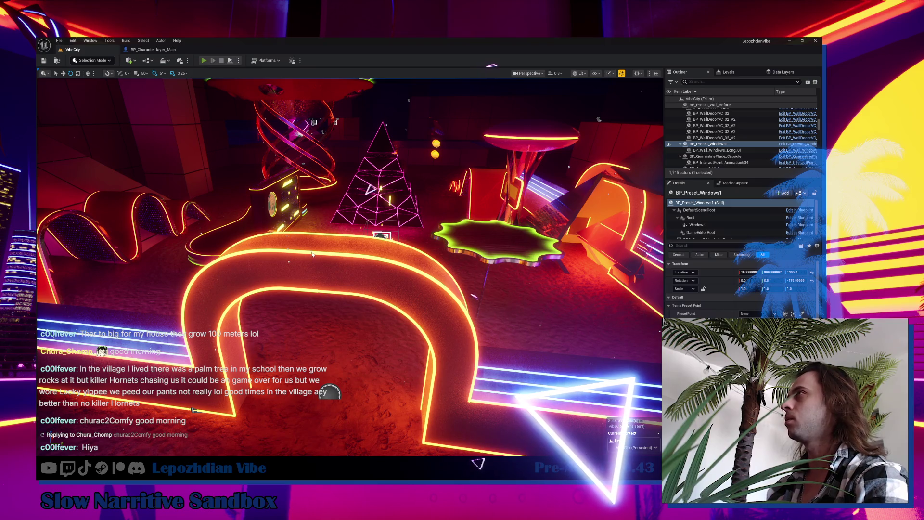
pyautogui.hotkey('alt', 'p')
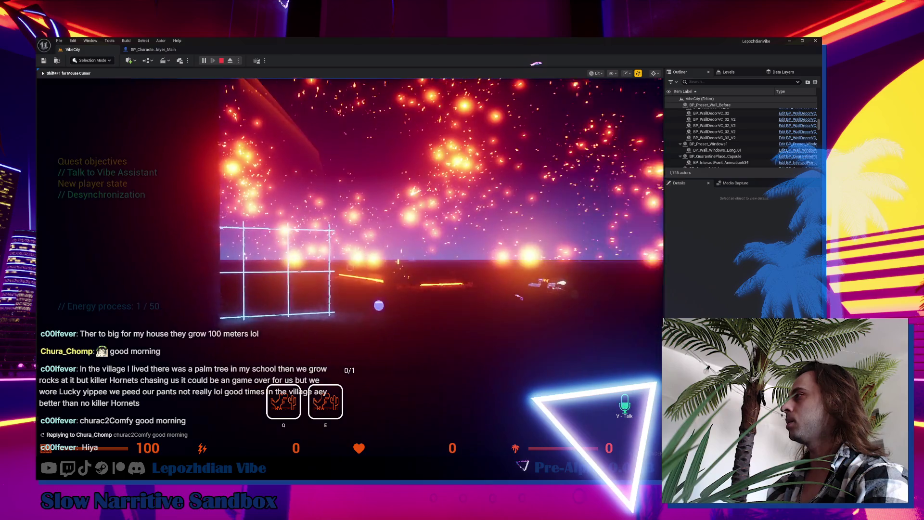
# Walk the character to collect the orb and lightning-bolt pickups until energy reads 25.
pyautogui.press('w')
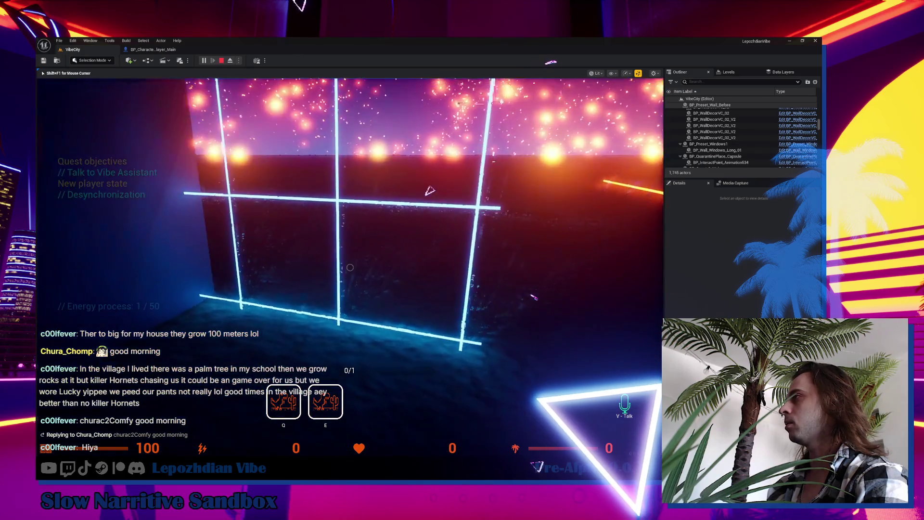
pyautogui.press('s')
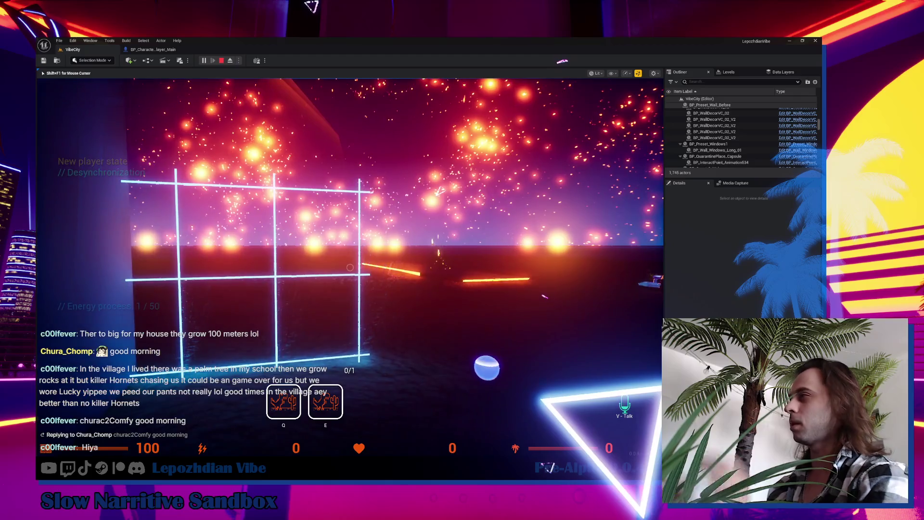
pyautogui.press('d')
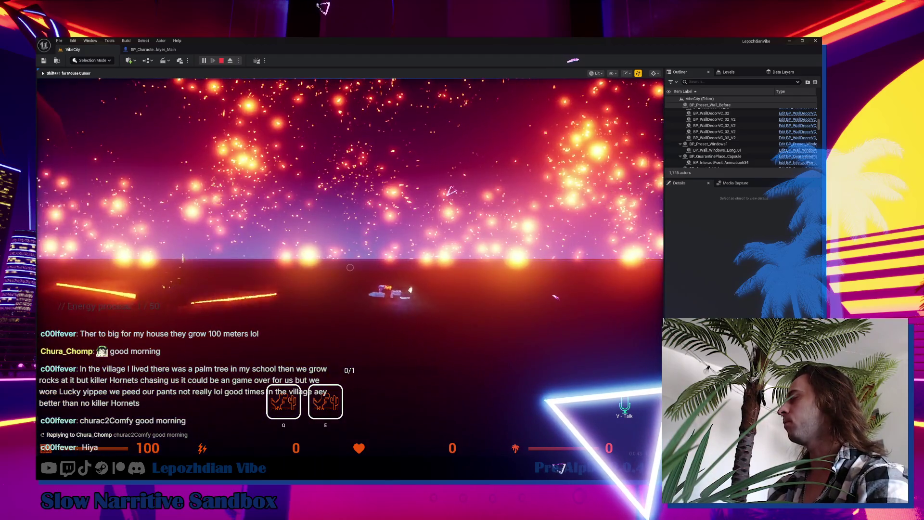
pyautogui.press('d')
pyautogui.press('w')
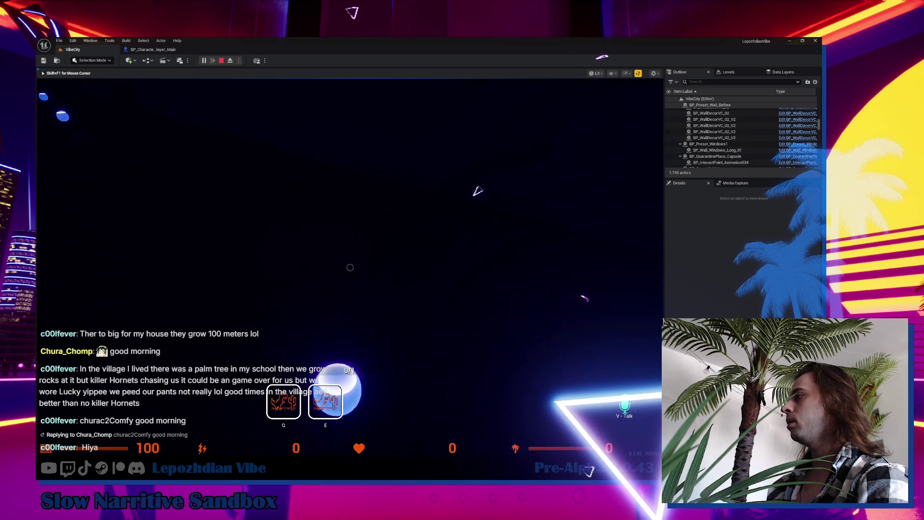
pyautogui.press('a')
pyautogui.press('d')
pyautogui.press('w')
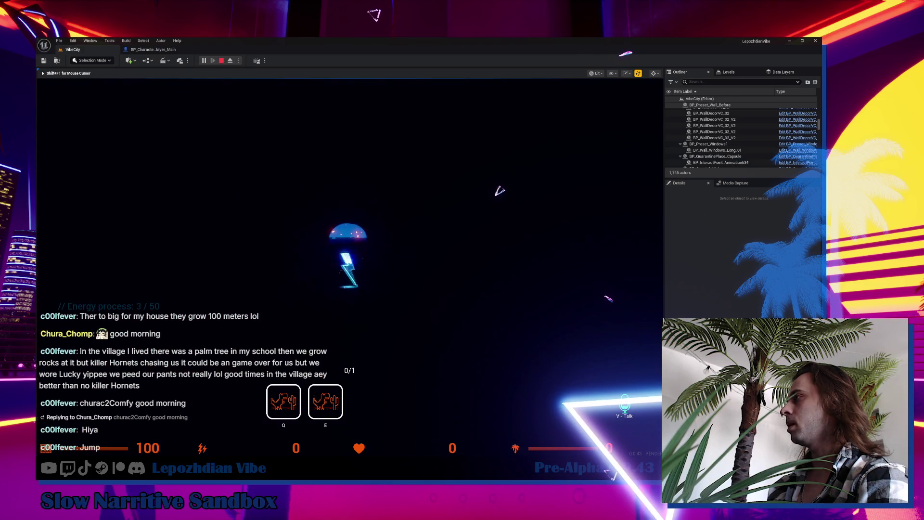
pyautogui.press('w')
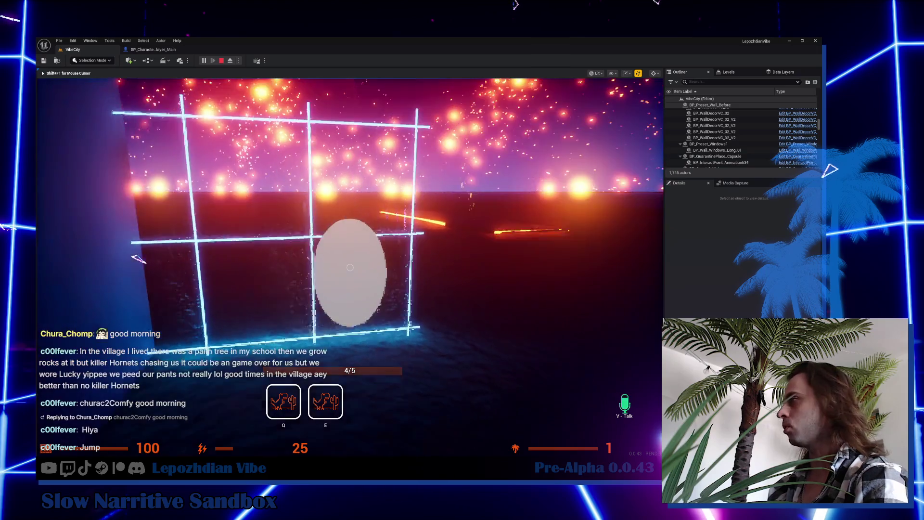
pyautogui.press('e')
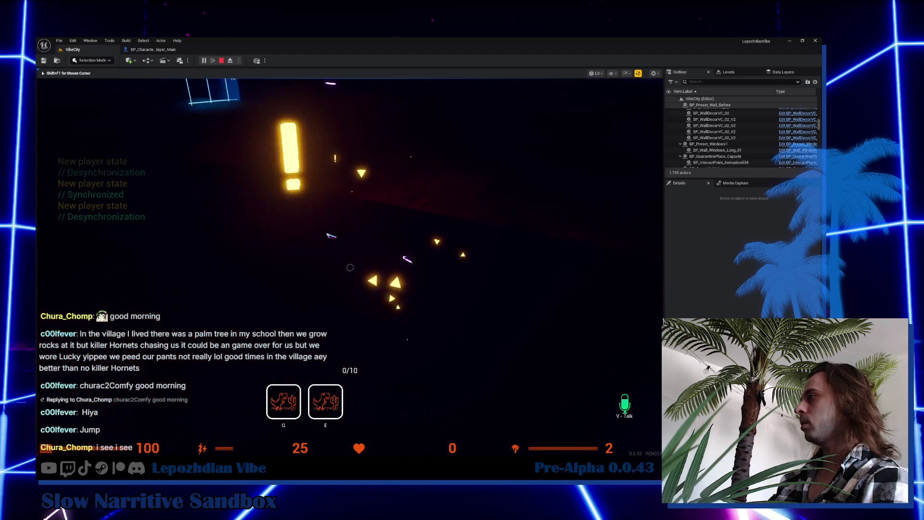
# Open and cancel the colour customiser, then stop play and return to the VibeCity level.
pyautogui.press('c')
pyautogui.click(314, 329)
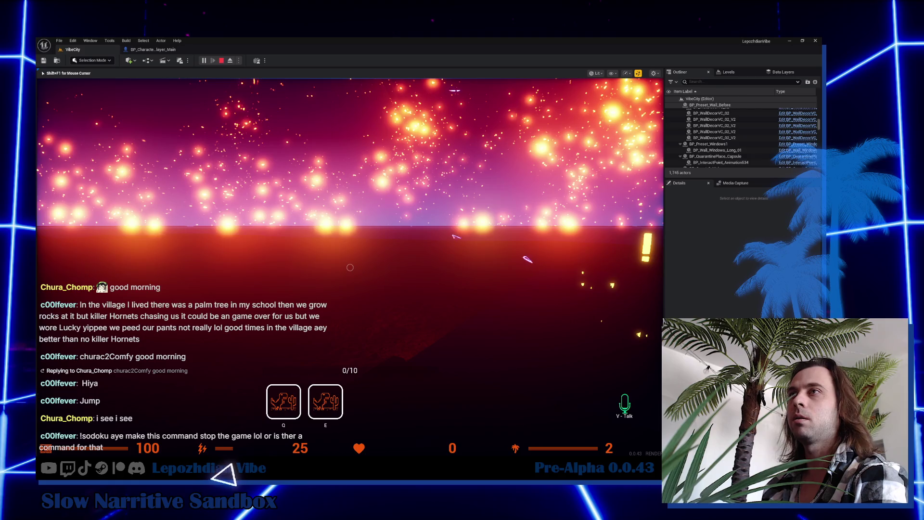
pyautogui.press('Escape')
pyautogui.click(73, 49)
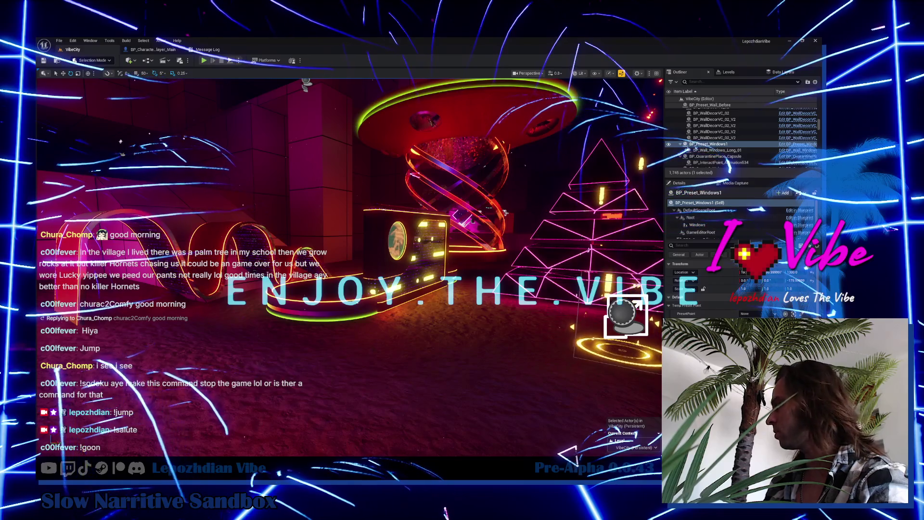
pyautogui.press('Escape')
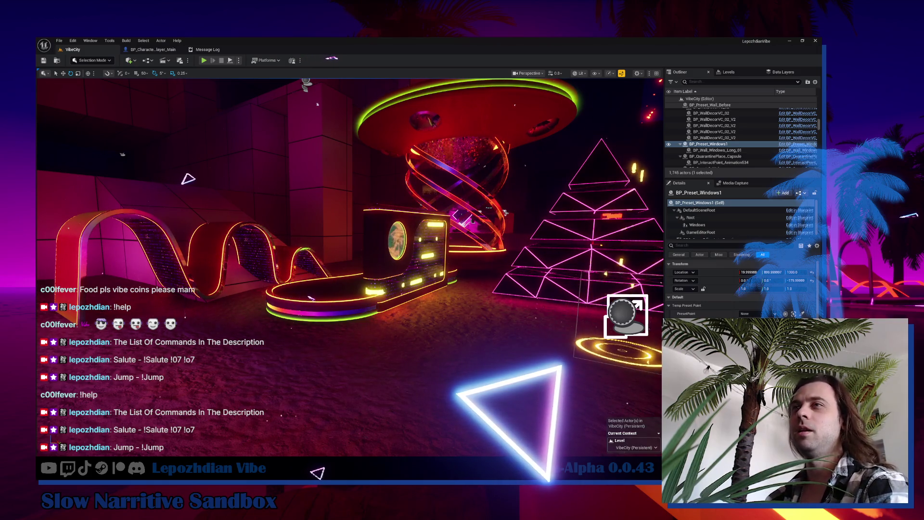
pyautogui.press('f')
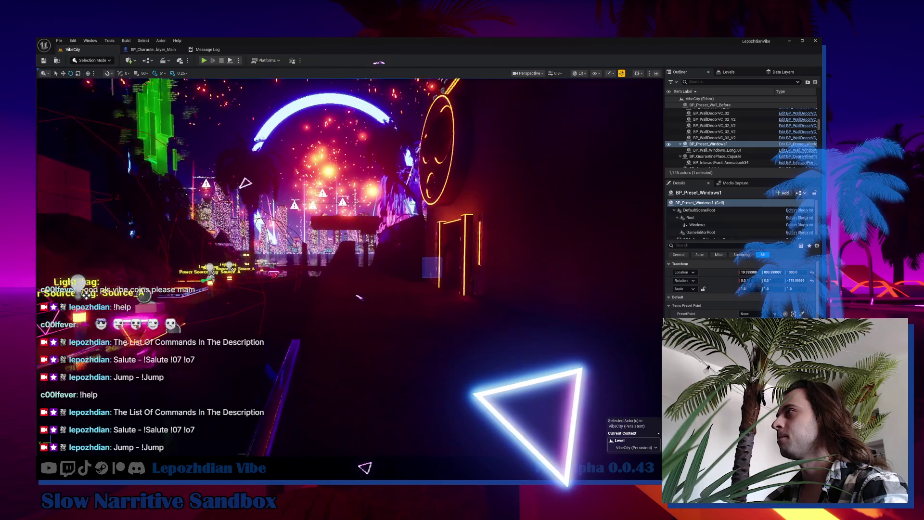
pyautogui.scroll(2, 350, 265)
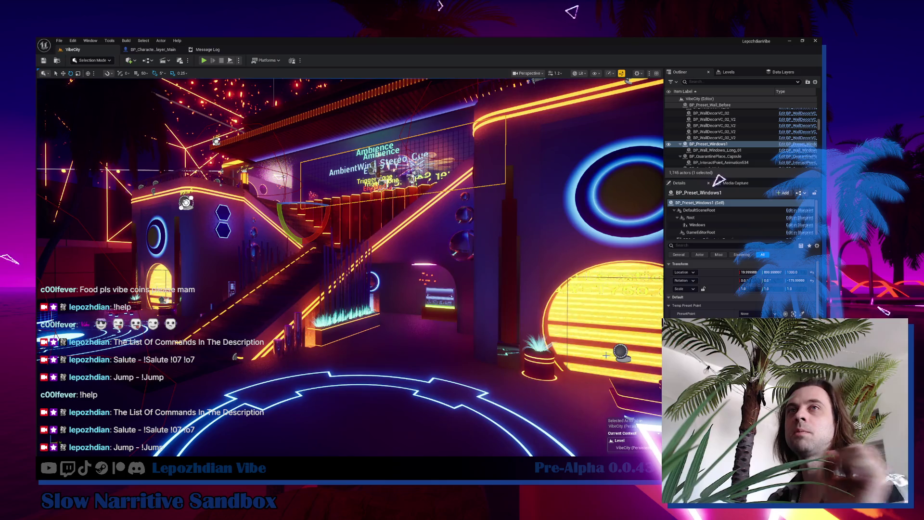
pyautogui.press('f')
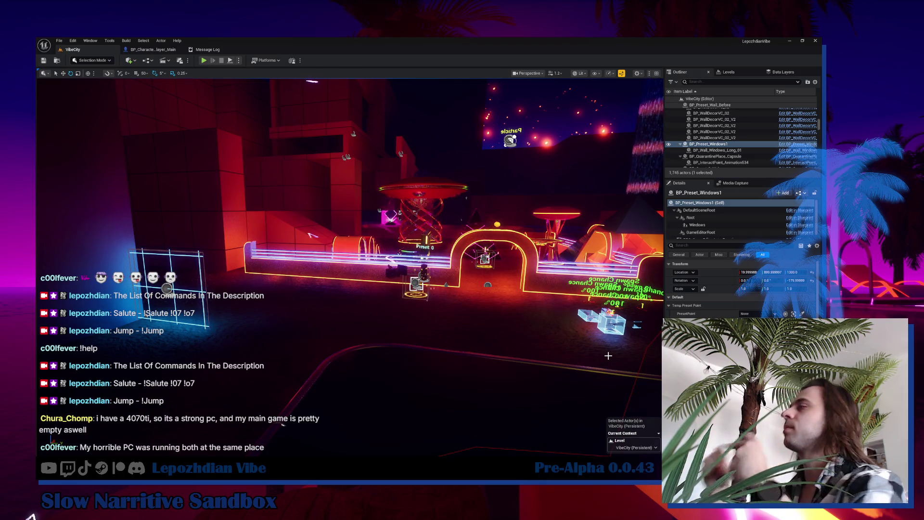
pyautogui.scroll(-5, 592, 356)
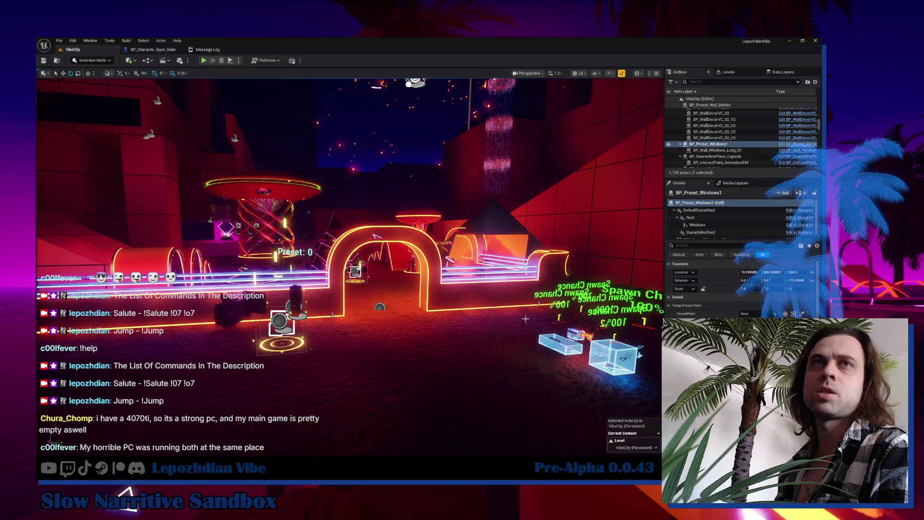
pyautogui.moveTo(507, 160); pyautogui.dragTo(299, 159)
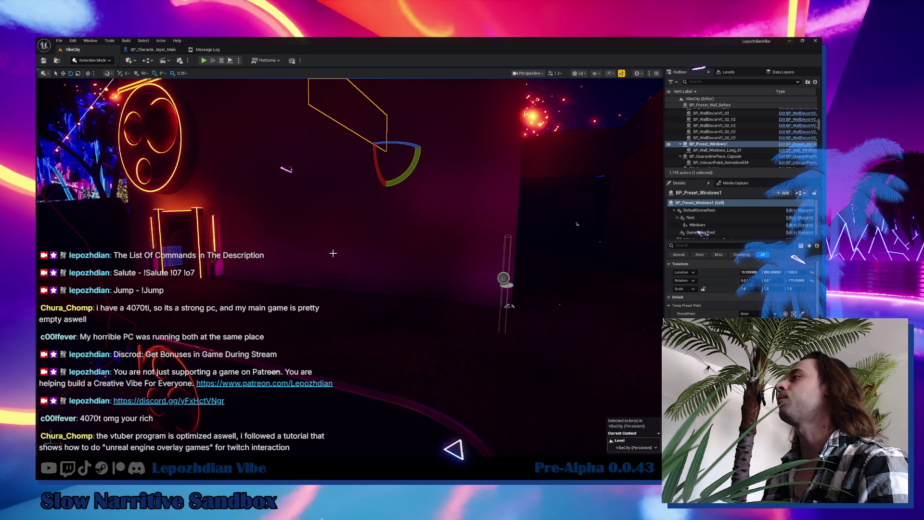
pyautogui.click(333, 253)
# Frame BP_Box_400x800 in the viewport and orbit the camera across the neon skyline.
pyautogui.press('f')
pyautogui.moveTo(298, 327)
pyautogui.mouseDown()
pyautogui.moveTo(260, 328)
pyautogui.moveTo(298, 327)
pyautogui.mouseUp()
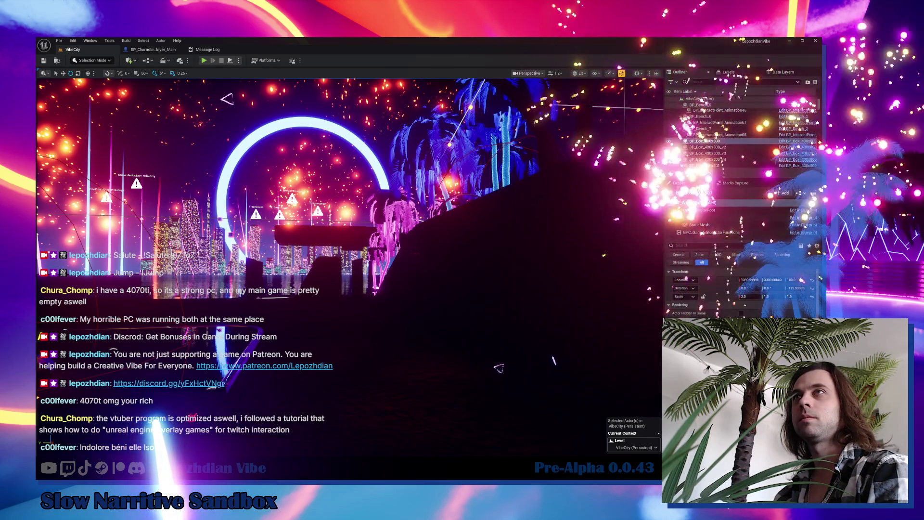
pyautogui.moveTo(250, 291); pyautogui.dragTo(226, 288)
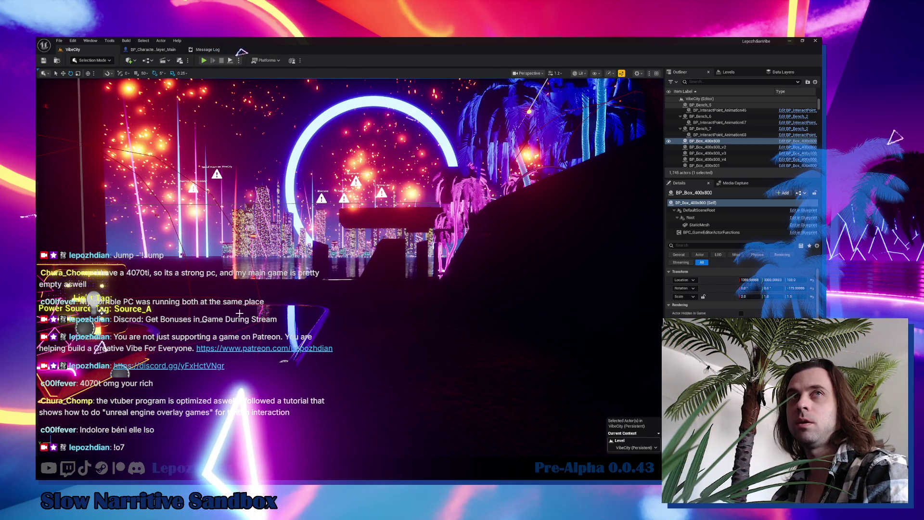
# Switch to BP_Character_Player_Main's Inputs graph and zoom out to see the Character Lean group.
pyautogui.moveTo(243, 310); pyautogui.dragTo(226, 289)
pyautogui.press('f')
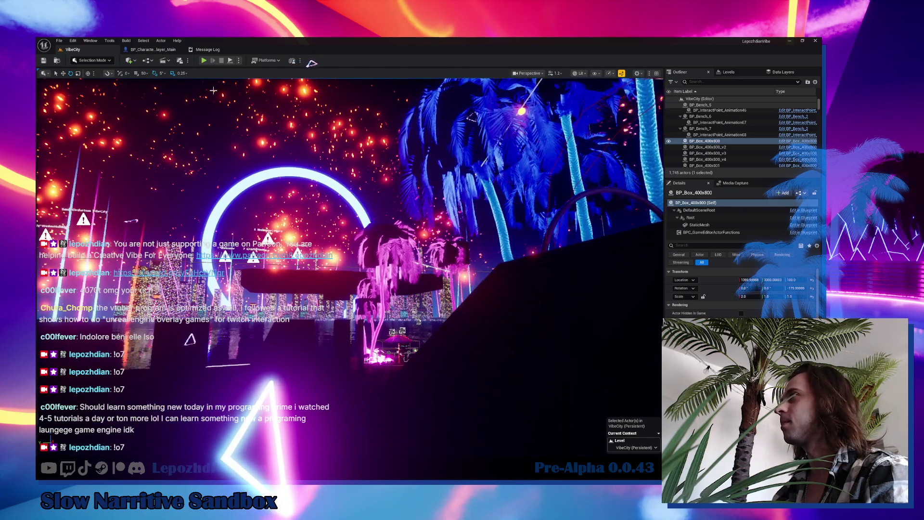
pyautogui.click(165, 51)
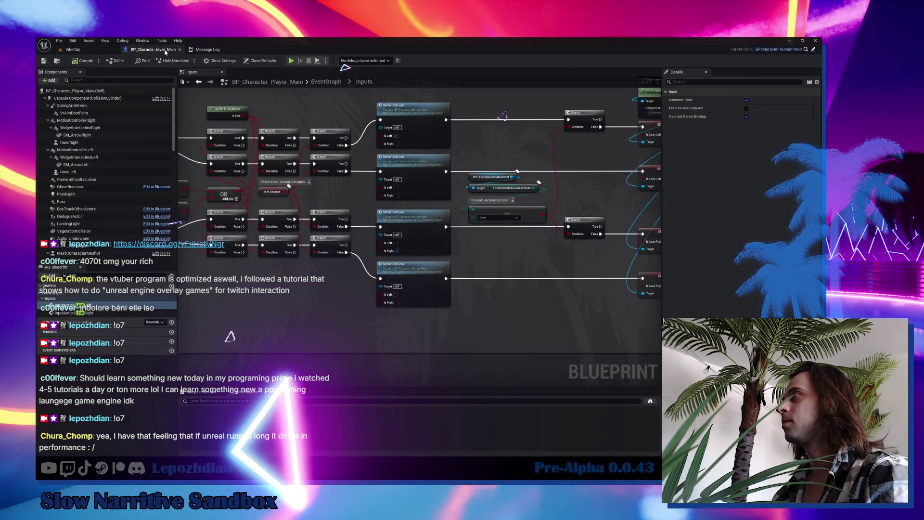
pyautogui.scroll(-5, 340, 321)
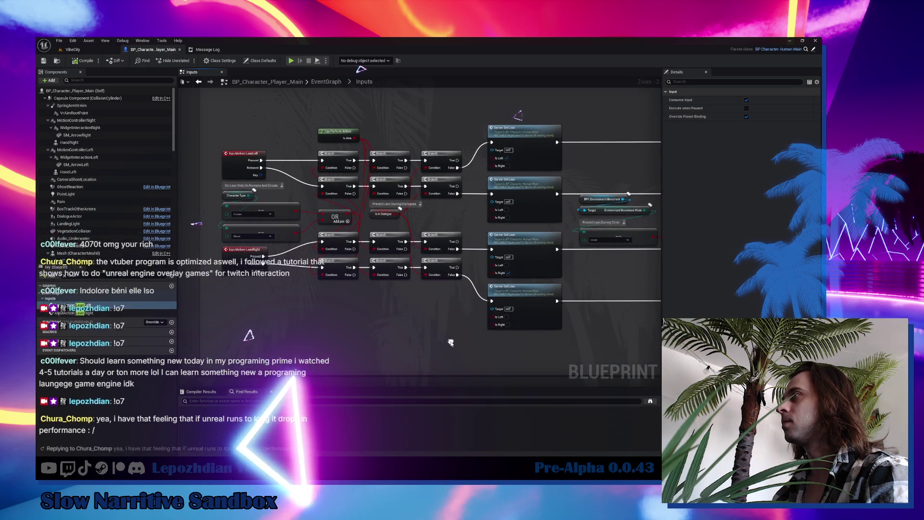
pyautogui.scroll(-1, 398, 218)
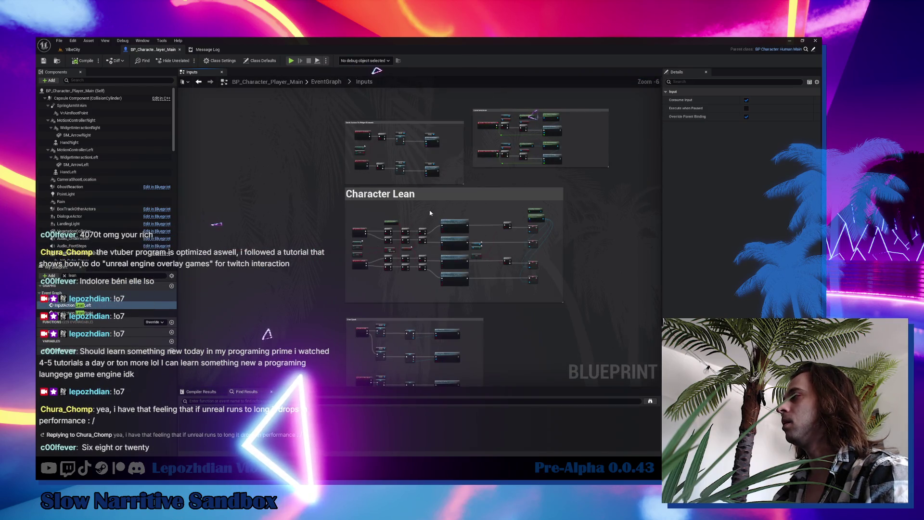
pyautogui.scroll(5, 365, 334)
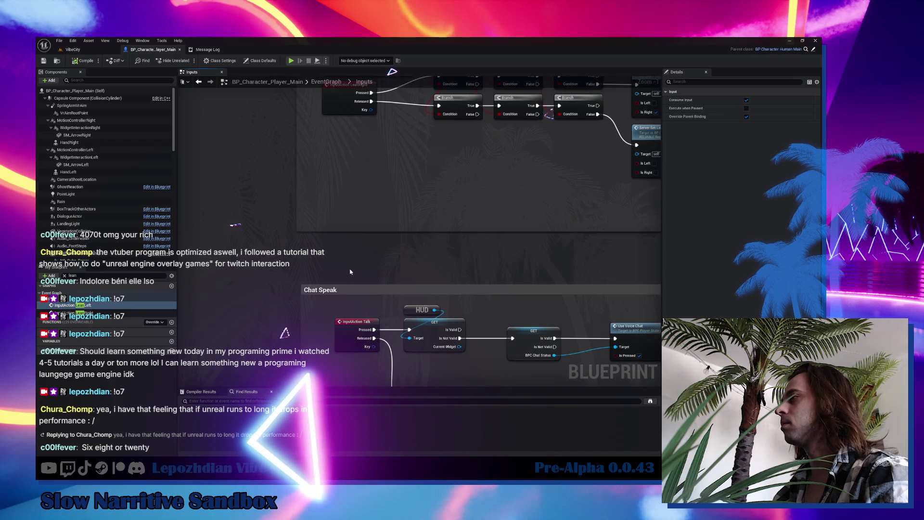
# Pan over the Chat Speak Talk-to-Use Voice Chat nodes, then zoom out toward Character Lean.
pyautogui.moveTo(353, 261)
pyautogui.mouseDown()
pyautogui.moveTo(293, 99)
pyautogui.moveTo(307, 91)
pyautogui.moveTo(259, 113)
pyautogui.mouseUp()
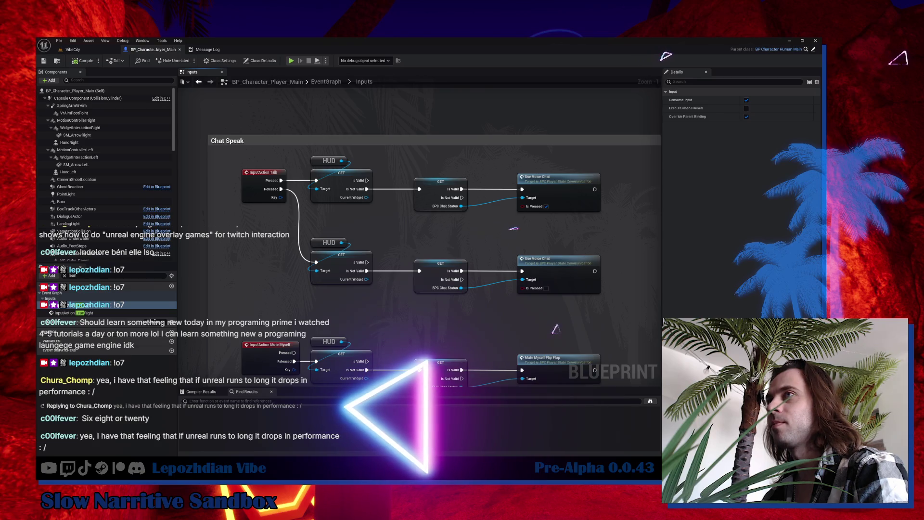
pyautogui.scroll(-3, 350, 234)
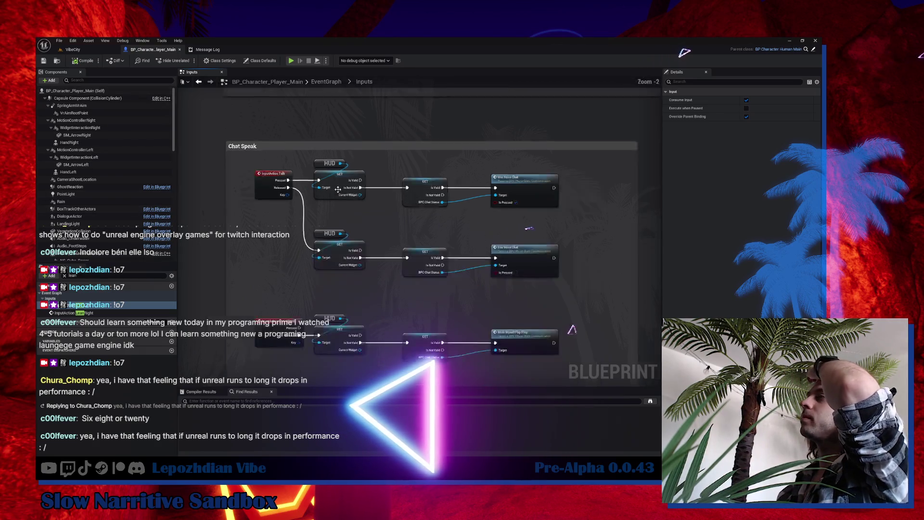
pyautogui.scroll(-2, 350, 234)
pyautogui.moveTo(544, 228); pyautogui.dragTo(560, 228)
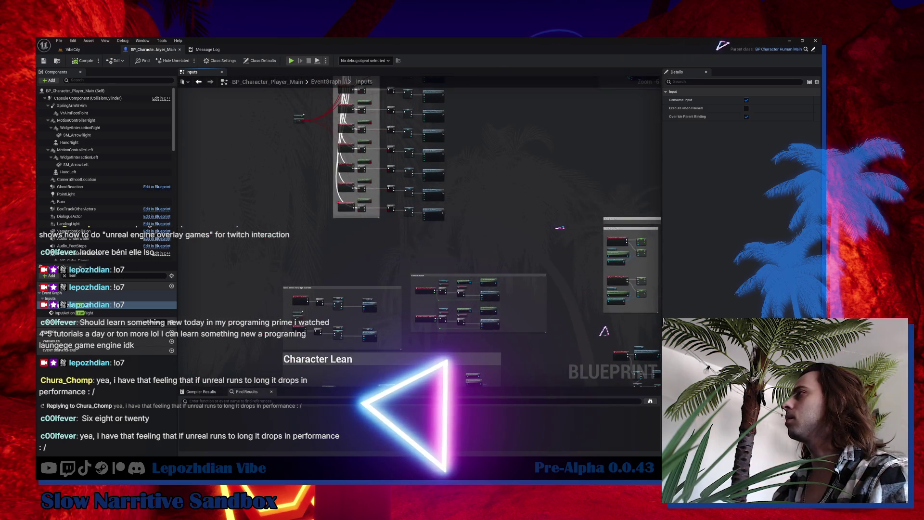
# Zoom and pan to the Press KeyBoard Numbers group and select the InputAction Quick Slot 1 node.
pyautogui.scroll(3, 383, 210)
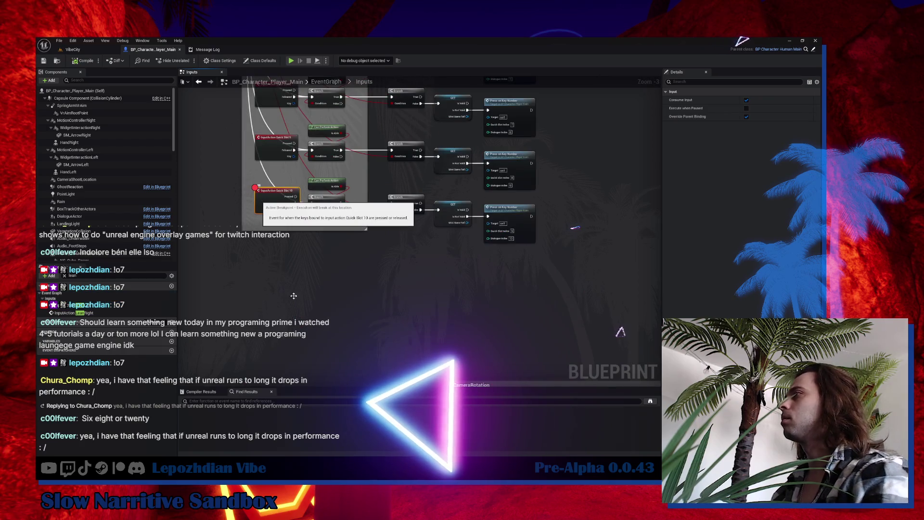
pyautogui.scroll(-2, 294, 295)
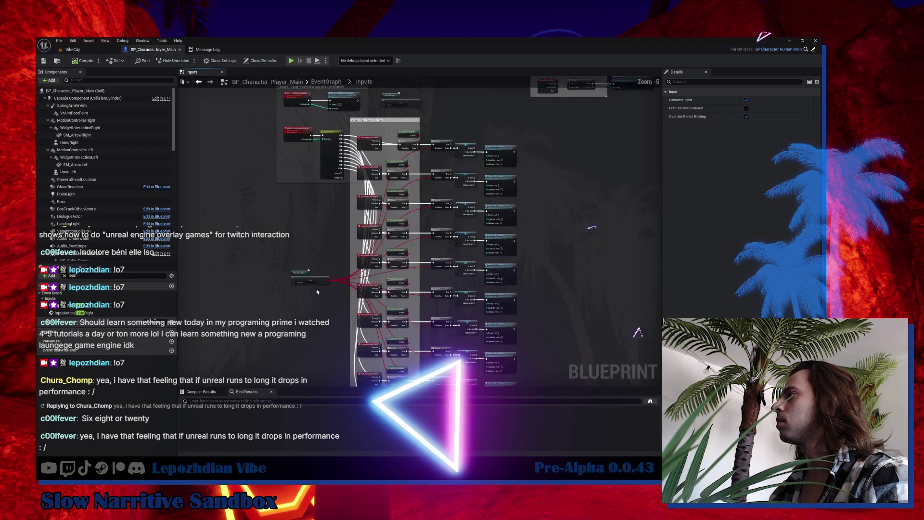
pyautogui.scroll(4, 317, 291)
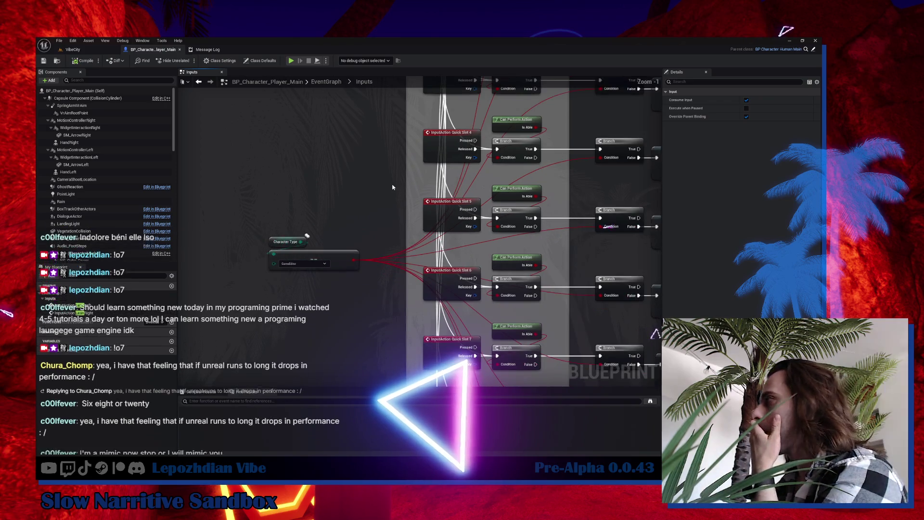
pyautogui.scroll(-3, 355, 222)
pyautogui.scroll(3, 451, 237)
pyautogui.moveTo(451, 238); pyautogui.dragTo(312, 234)
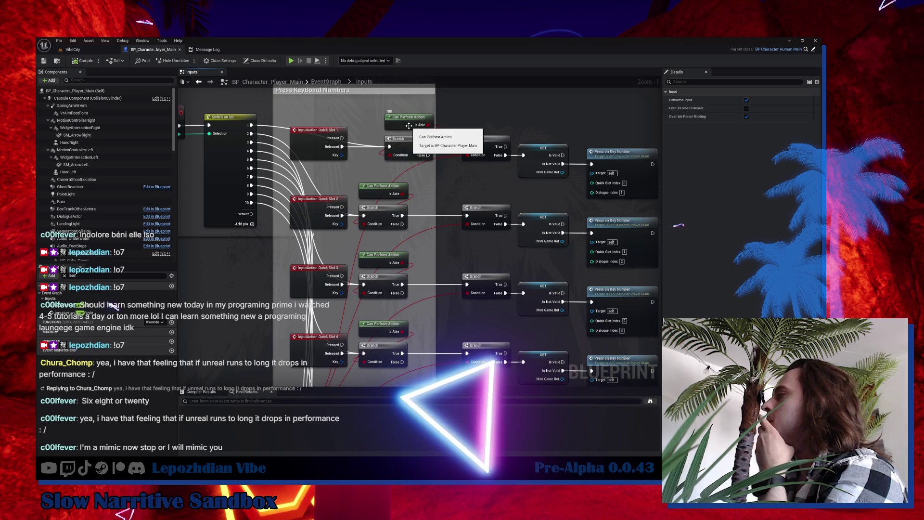
pyautogui.click(316, 146)
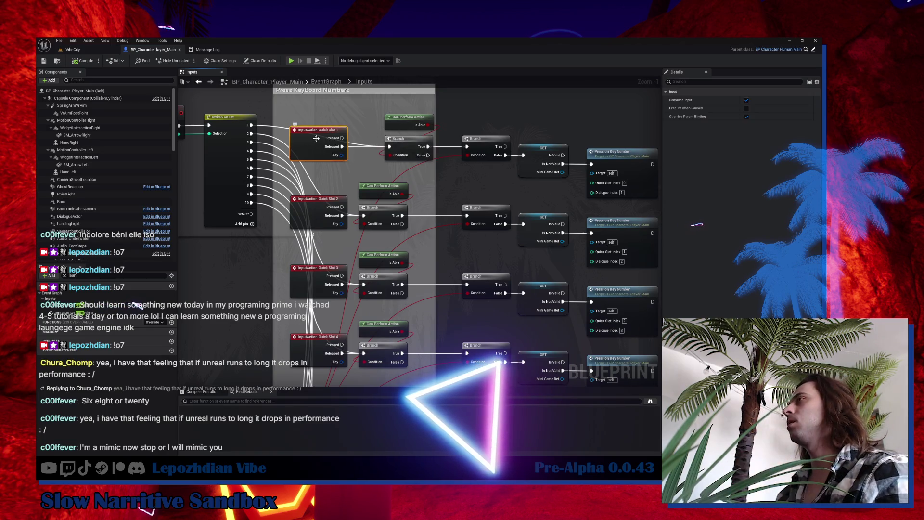
# Select the Press KeyBoard Numbers comment, then drag the Character Type node about 110 px higher.
pyautogui.scroll(-4, 428, 201)
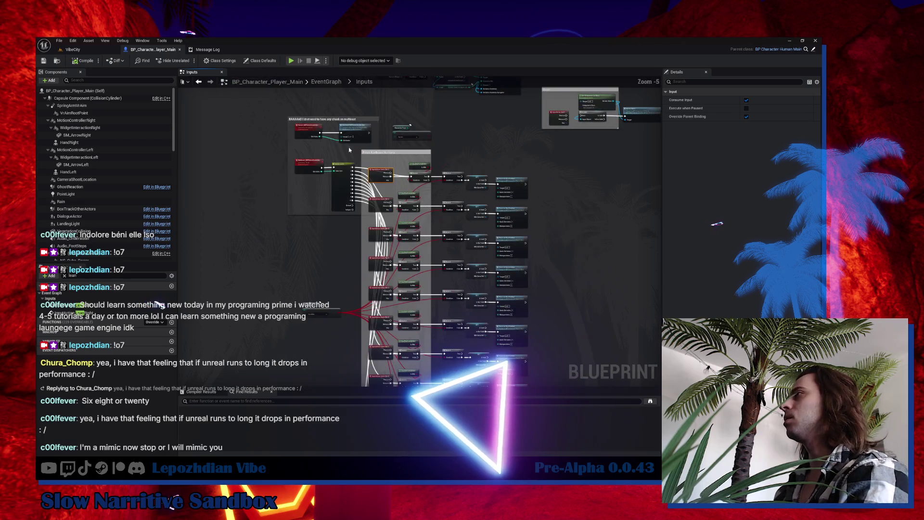
pyautogui.scroll(3, 427, 144)
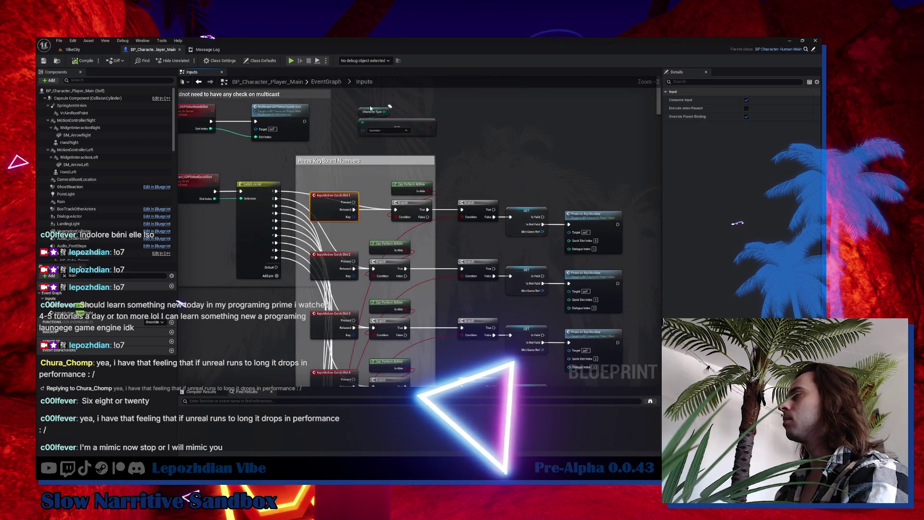
pyautogui.moveTo(498, 160); pyautogui.dragTo(424, 118)
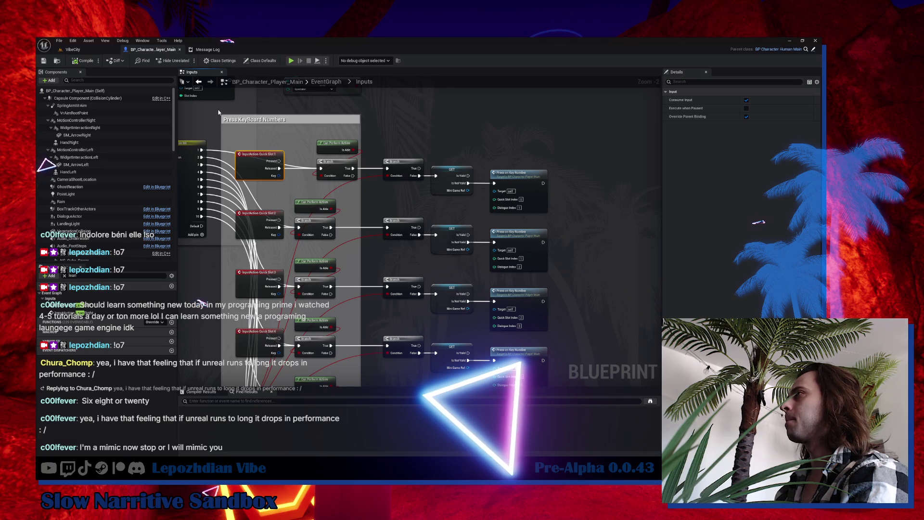
pyautogui.click(272, 126)
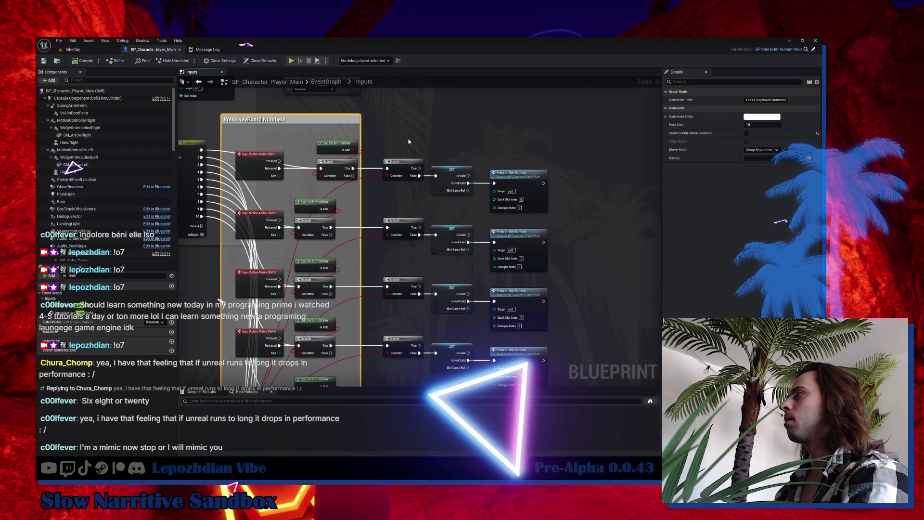
pyautogui.moveTo(289, 380); pyautogui.dragTo(432, 235)
pyautogui.click(292, 298)
pyautogui.moveTo(292, 298)
pyautogui.mouseDown()
pyautogui.moveTo(330, 159)
pyautogui.moveTo(303, 196)
pyautogui.moveTo(299, 253)
pyautogui.moveTo(224, 292)
pyautogui.mouseUp()
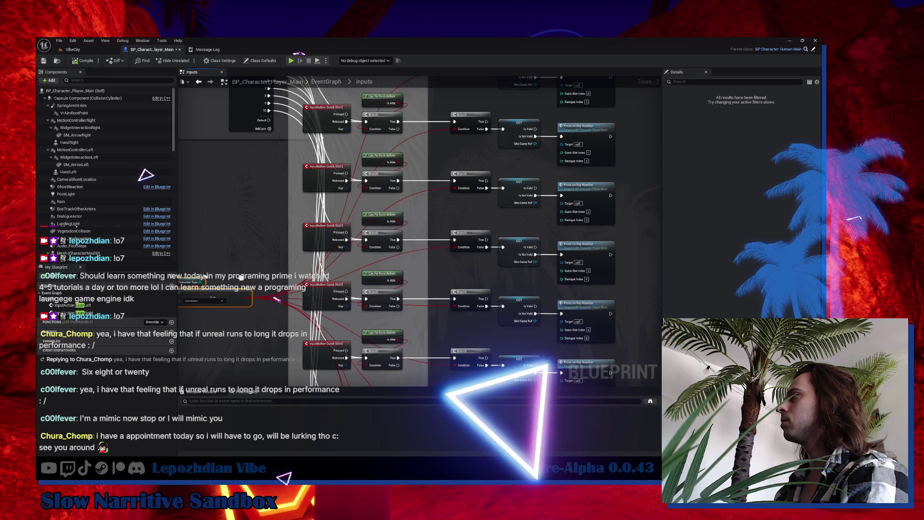
# Marquee-select the GET and Press on Key Number nodes and shift them right.
pyautogui.scroll(-2, 277, 299)
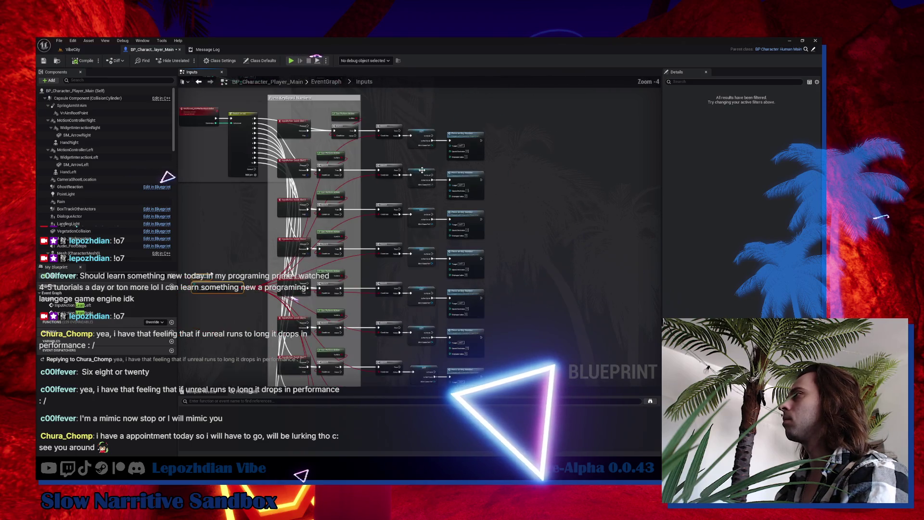
pyautogui.scroll(-2, 433, 161)
pyautogui.moveTo(426, 131)
pyautogui.mouseDown()
pyautogui.moveTo(463, 231)
pyautogui.moveTo(478, 325)
pyautogui.mouseUp()
pyautogui.scroll(5, 439, 139)
pyautogui.moveTo(455, 179)
pyautogui.mouseDown()
pyautogui.moveTo(485, 183)
pyautogui.moveTo(418, 131)
pyautogui.moveTo(438, 380)
pyautogui.moveTo(442, 358)
pyautogui.mouseUp()
# Move the three GET nodes left, closer to the Branch checks.
pyautogui.scroll(-4, 418, 131)
pyautogui.scroll(4, 411, 77)
pyautogui.moveTo(473, 227)
pyautogui.mouseDown()
pyautogui.moveTo(399, 232)
pyautogui.moveTo(565, 72)
pyautogui.mouseUp()
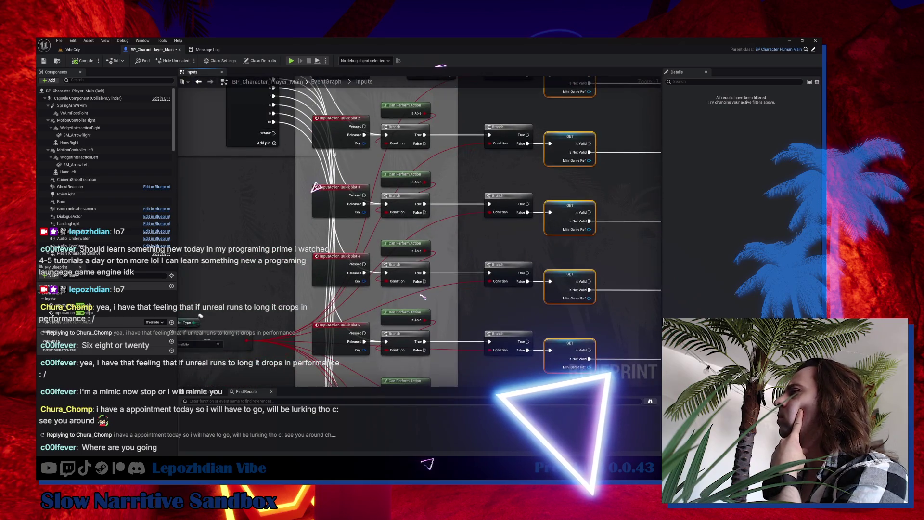
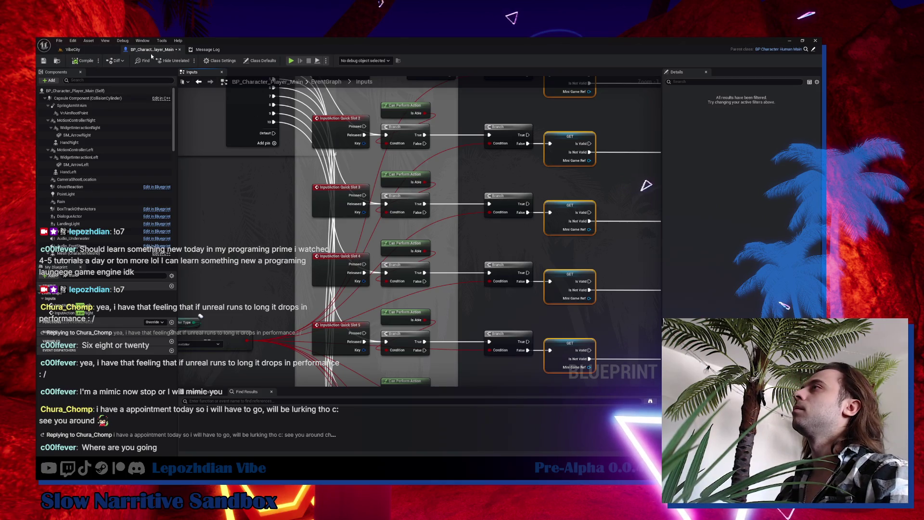
# Close BP_Character_Player_Main, start Play In Editor on VibeCity, and free the mouse with Shift+F1.
pyautogui.click(179, 49)
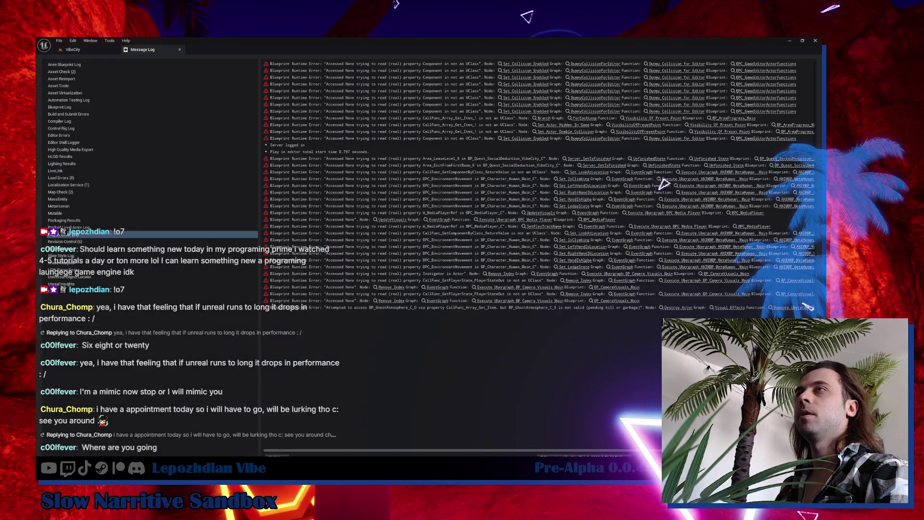
pyautogui.click(72, 49)
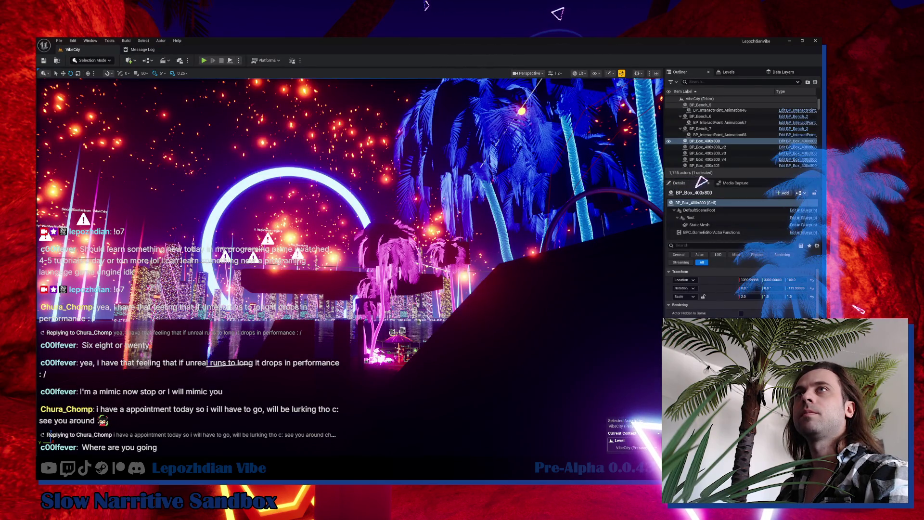
pyautogui.click(205, 60)
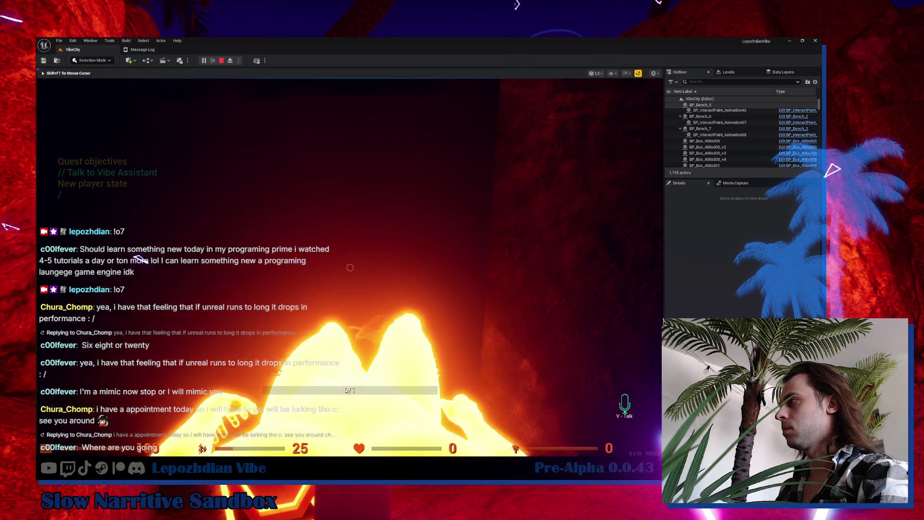
pyautogui.hotkey('shift', 'F1')
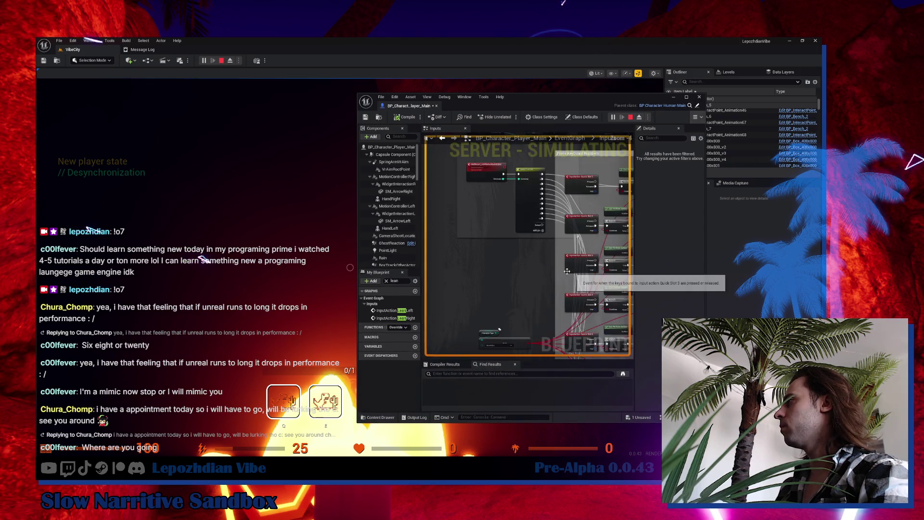
# Return focus to the running game, then end the Play In Editor session with Esc and Stop.
pyautogui.click(248, 215)
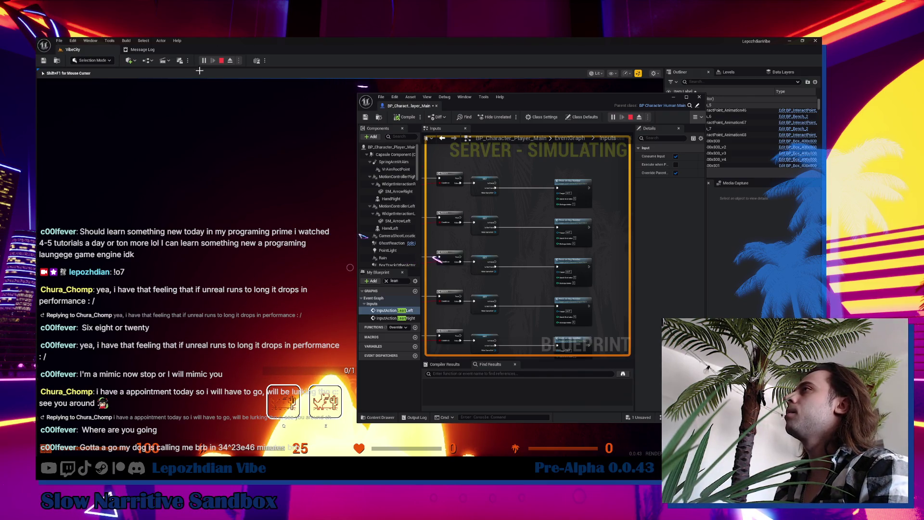
pyautogui.press('Escape')
pyautogui.click(229, 52)
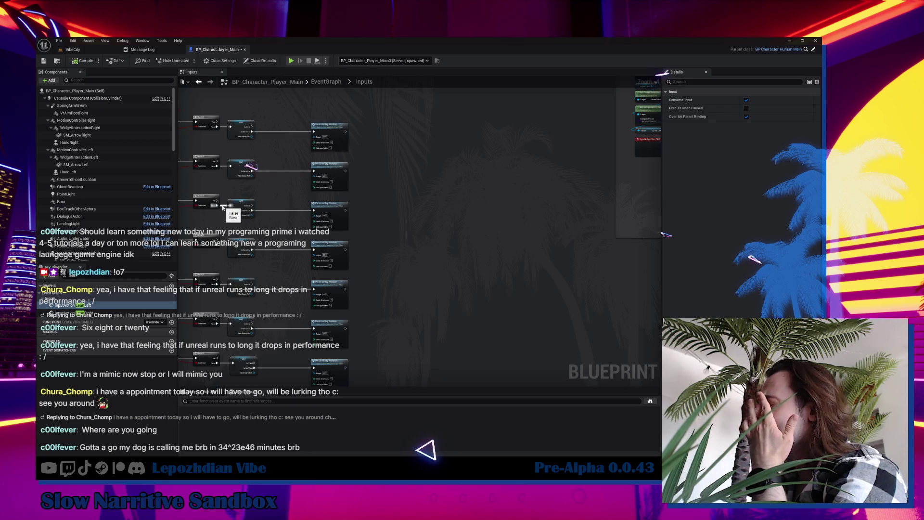
# From the VibeCity level, open W_HUD_Game from Content > Ui > HUD via the Content Drawer.
pyautogui.click(72, 49)
pyautogui.press('f')
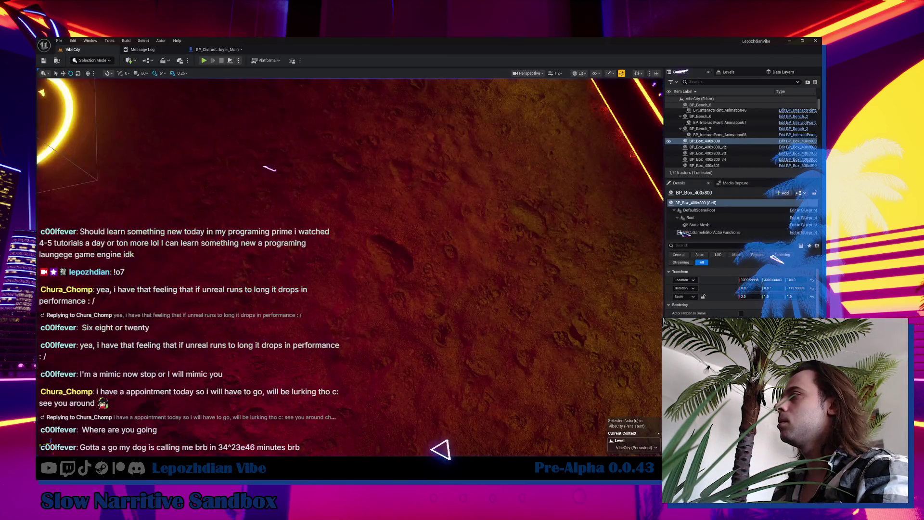
pyautogui.hotkey('ctrl', 'space')
pyautogui.click(60, 321)
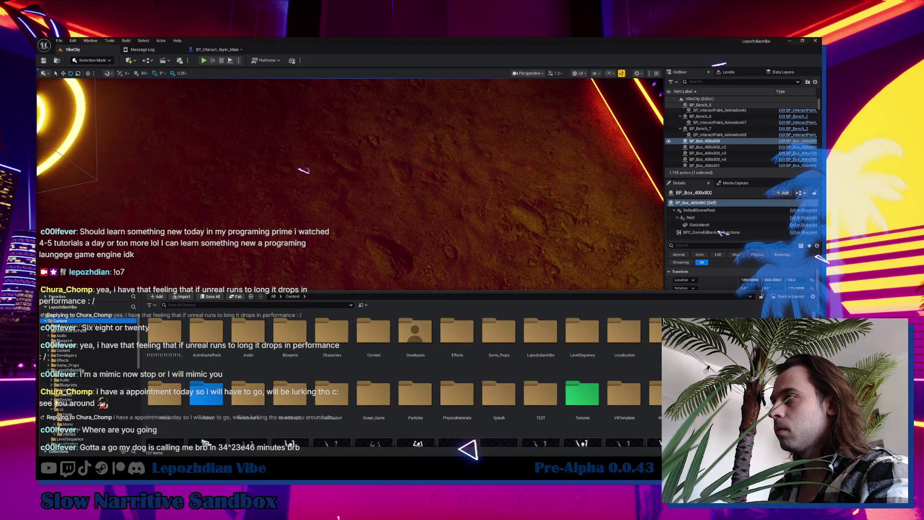
pyautogui.click(72, 418)
pyautogui.click(75, 420)
pyautogui.doubleClick(206, 334)
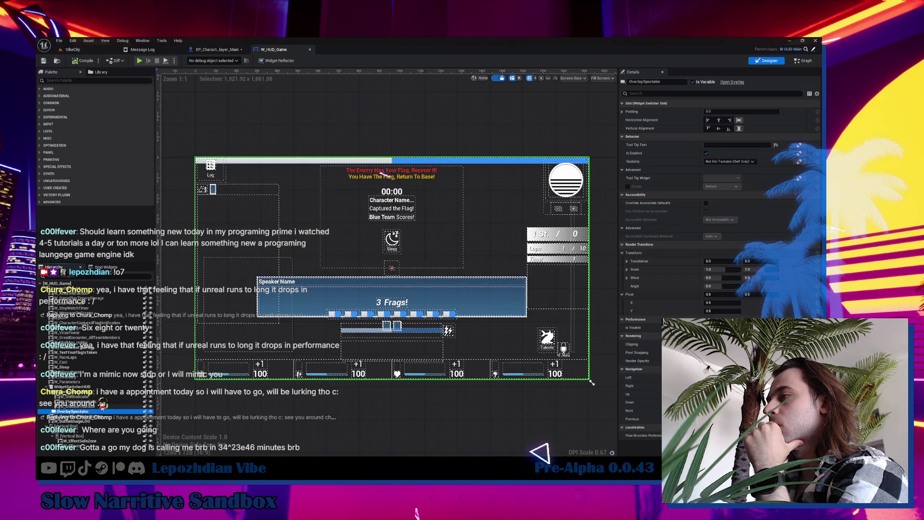
# Select the embedded W_Inventory widget in W_HUD_Game's hierarchy and open it for editing.
pyautogui.click(77, 406)
pyautogui.click(95, 412)
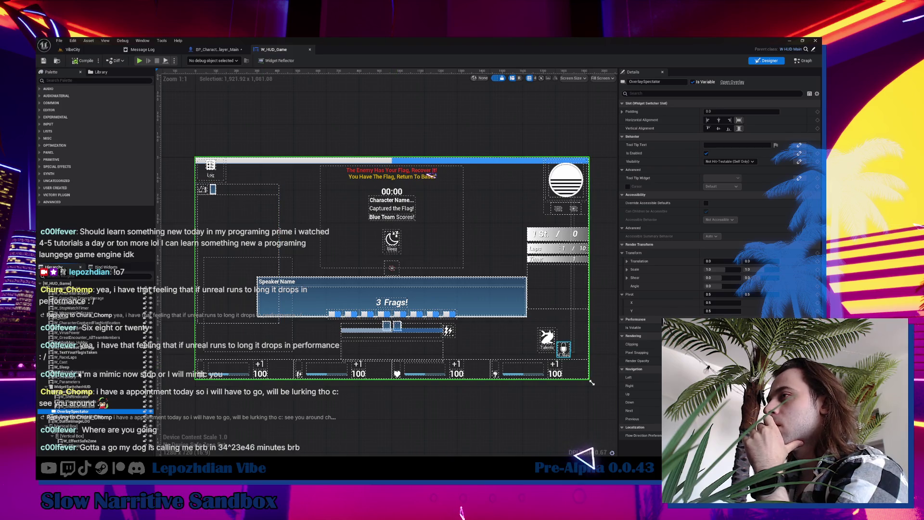
pyautogui.click(228, 368)
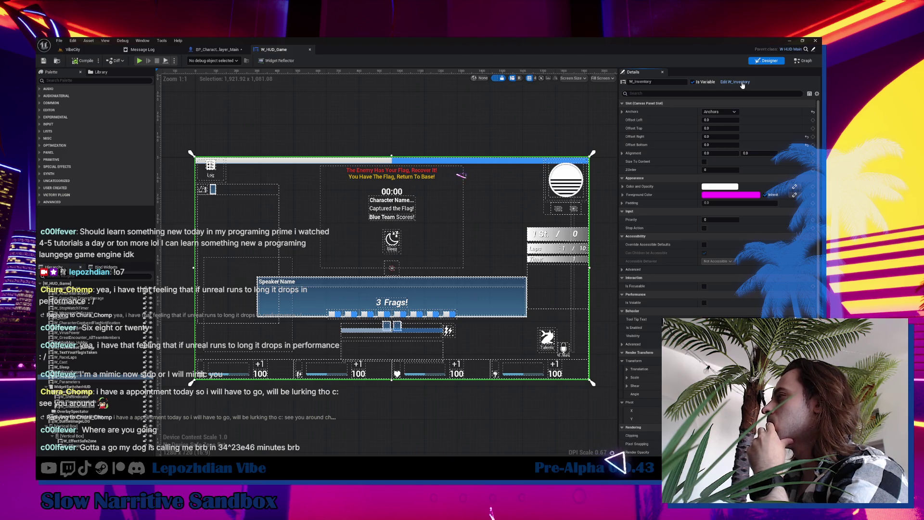
pyautogui.click(741, 82)
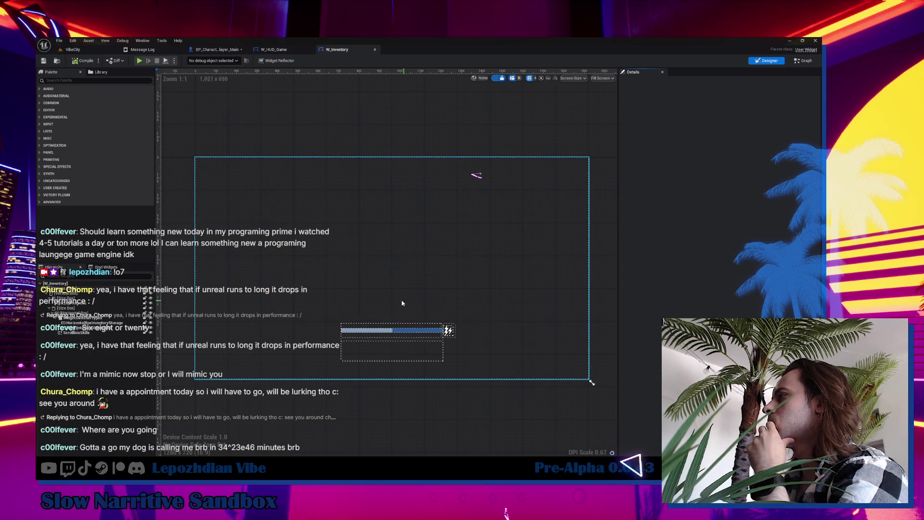
# Inspect HorizontalBoxGhostSkills and WidgetSwitcherTypes in W_Inventory, then switch to its Graph view.
pyautogui.scroll(2, 380, 349)
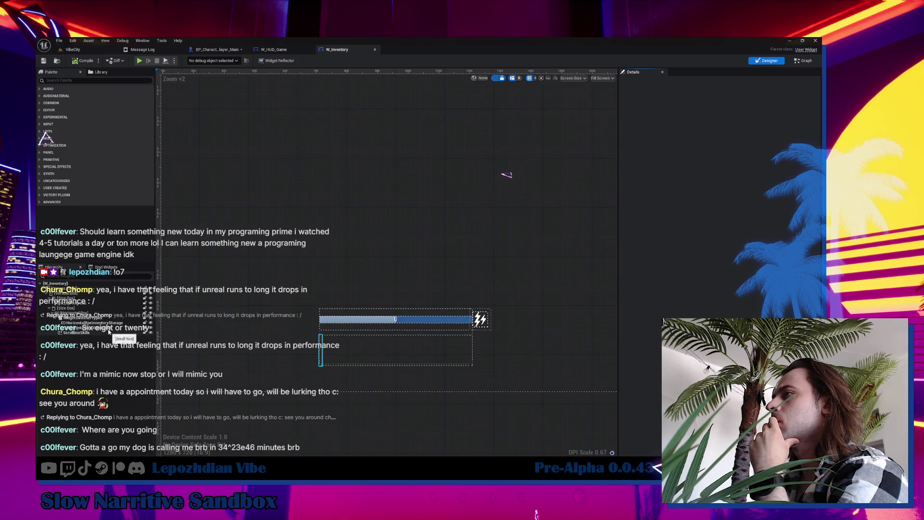
pyautogui.click(97, 328)
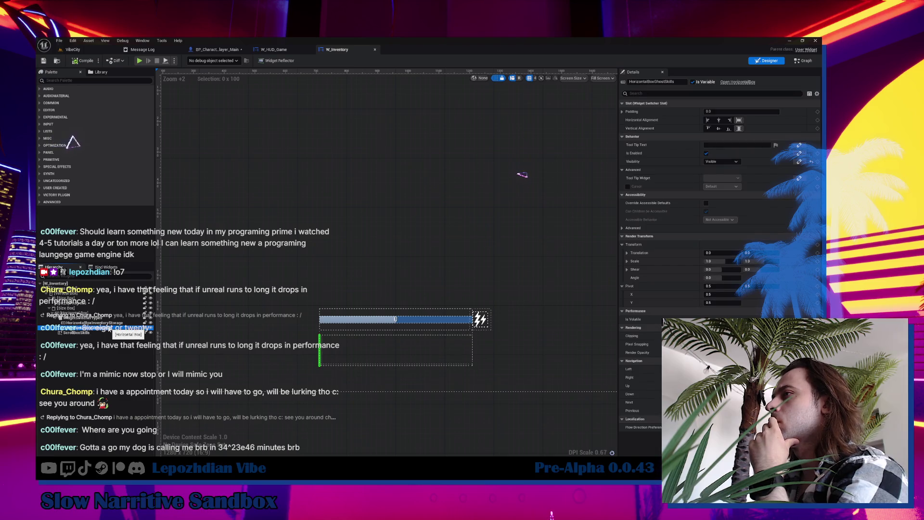
pyautogui.click(112, 318)
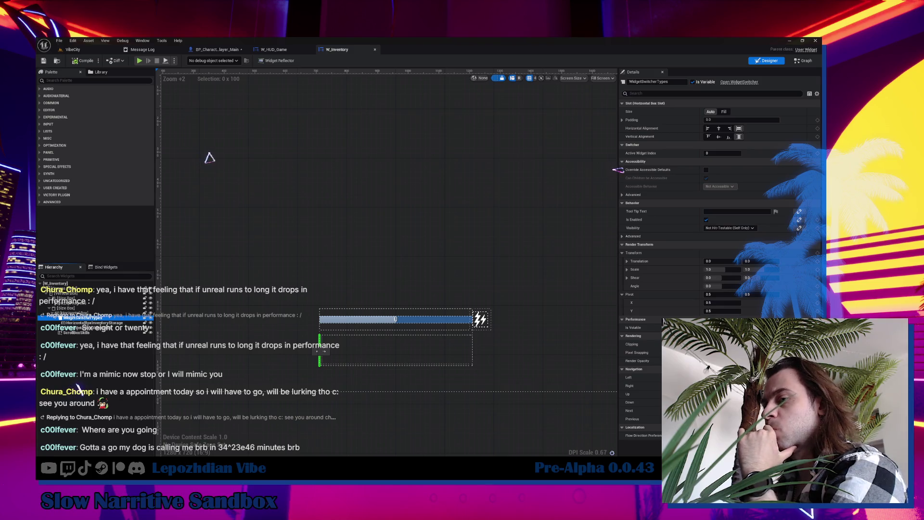
pyautogui.moveTo(349, 302)
pyautogui.mouseDown()
pyautogui.moveTo(374, 275)
pyautogui.moveTo(365, 264)
pyautogui.mouseUp()
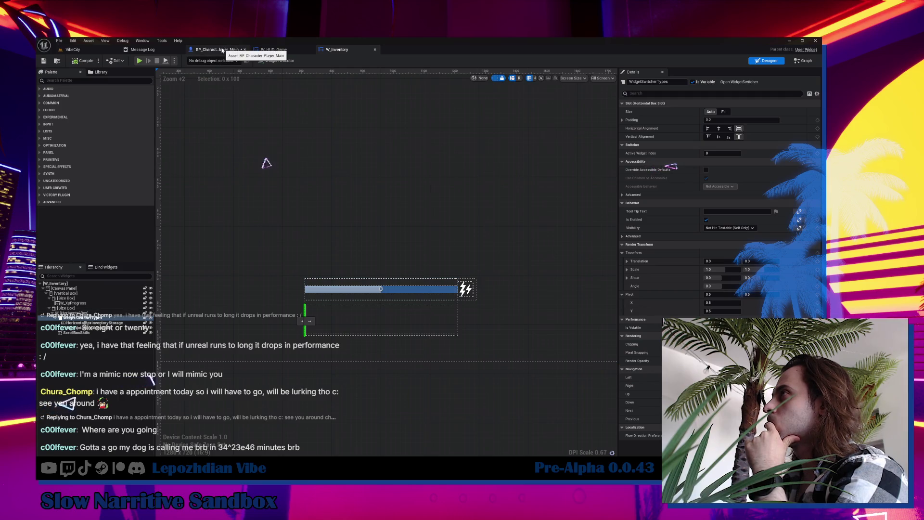
pyautogui.click(797, 61)
pyautogui.scroll(-2, 297, 165)
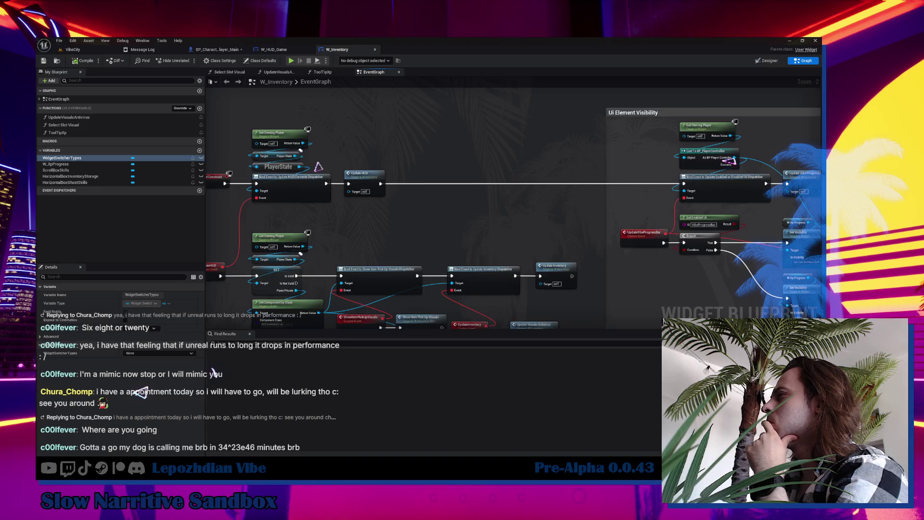
# Review W_Inventory's UpdateVibeProgressBar and UpdateHUDOnCharacterType logic, then play VibeCity in editor.
pyautogui.moveTo(280, 278); pyautogui.dragTo(266, 192)
pyautogui.moveTo(280, 278)
pyautogui.mouseDown()
pyautogui.moveTo(1, 302)
pyautogui.moveTo(0, 329)
pyautogui.mouseUp()
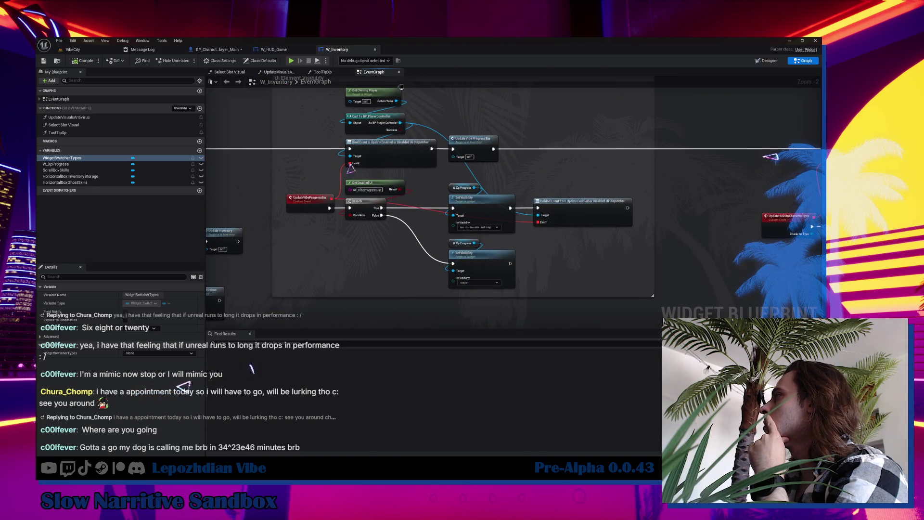
pyautogui.moveTo(355, 169); pyautogui.dragTo(27, 179)
pyautogui.moveTo(528, 172)
pyautogui.mouseDown()
pyautogui.moveTo(454, 181)
pyautogui.moveTo(418, 169)
pyautogui.moveTo(732, 169)
pyautogui.moveTo(702, 169)
pyautogui.mouseUp()
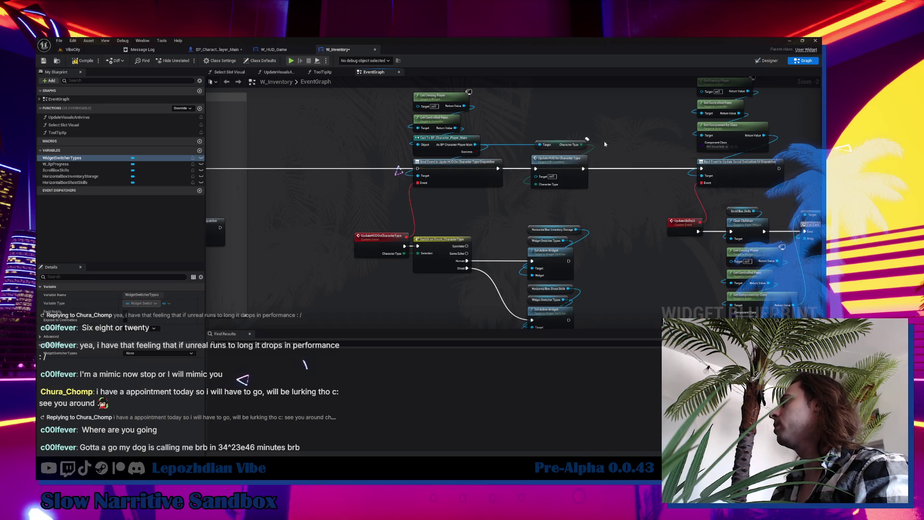
pyautogui.click(74, 50)
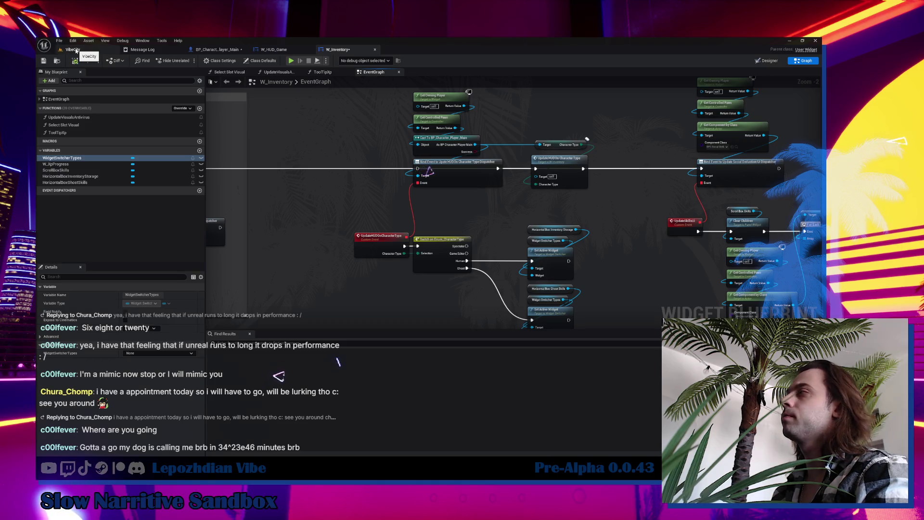
pyautogui.click(203, 61)
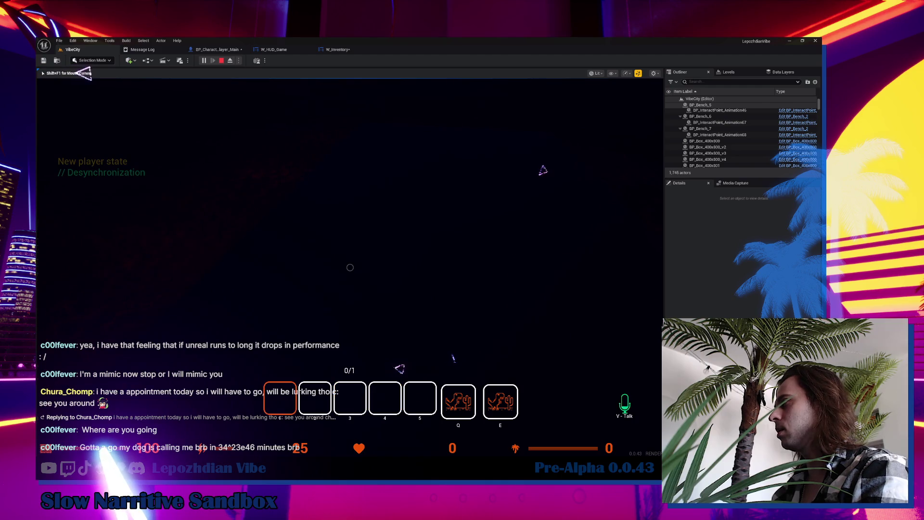
# Cycle the hotbar slots with the mouse wheel, select slot 1, then stop PIE with Esc.
pyautogui.scroll(-1, 96, 76)
pyautogui.scroll(-1, 97, 76)
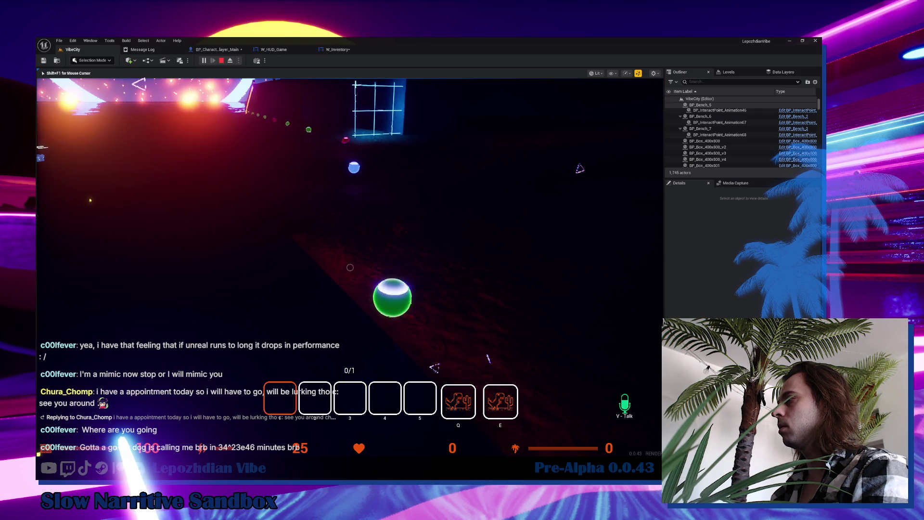
pyautogui.scroll(1, 350, 267)
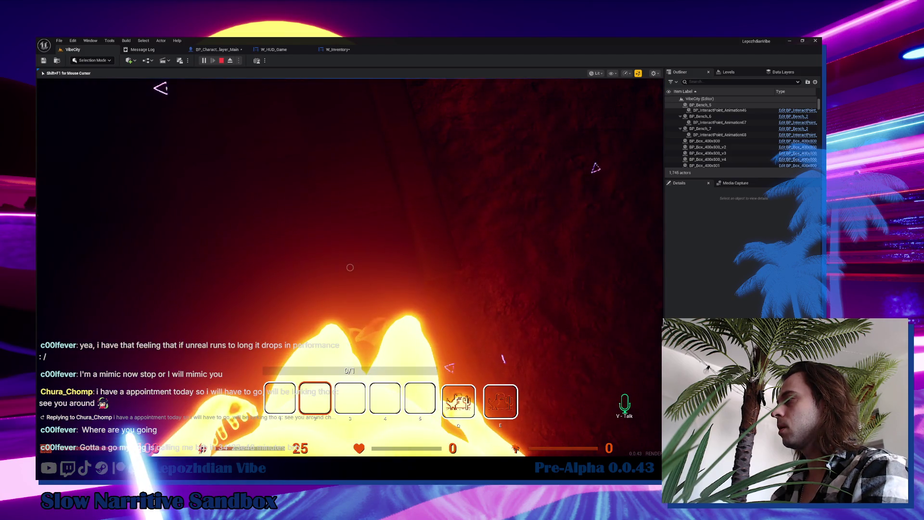
pyautogui.press('1')
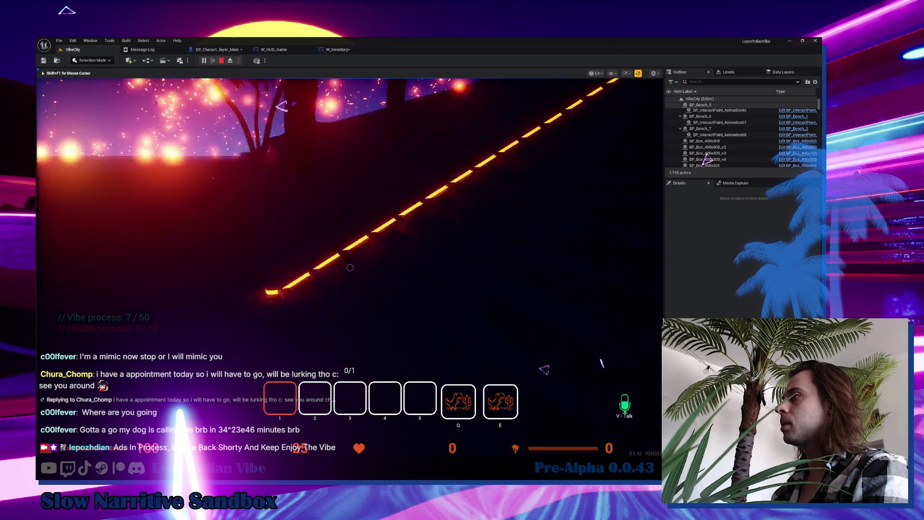
pyautogui.press('Escape')
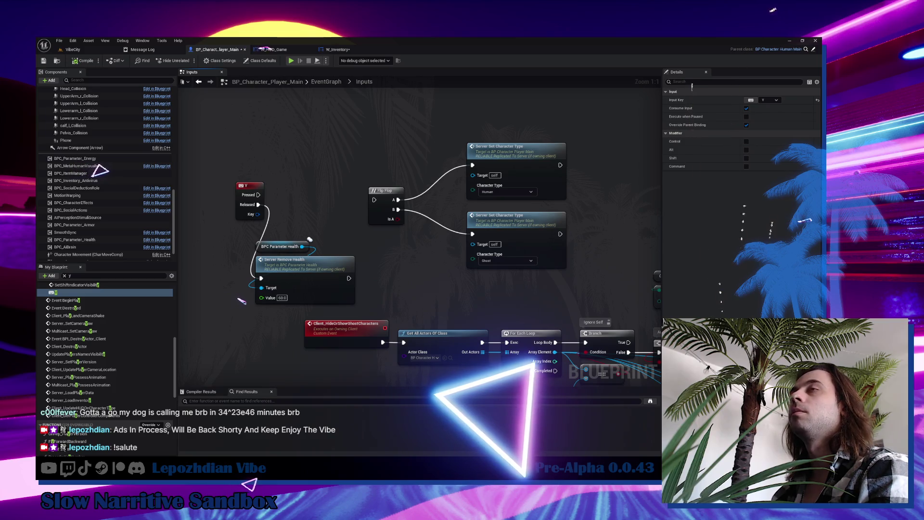
# Back in the VibeCity level editor, save all modified assets with File > Save All.
pyautogui.hotkey('ctrl', 'Tab')
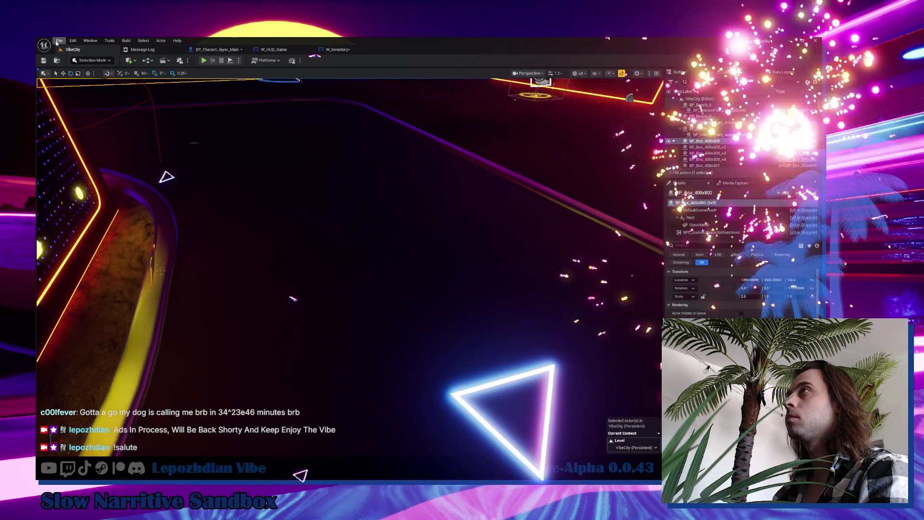
pyautogui.click(58, 41)
pyautogui.click(74, 124)
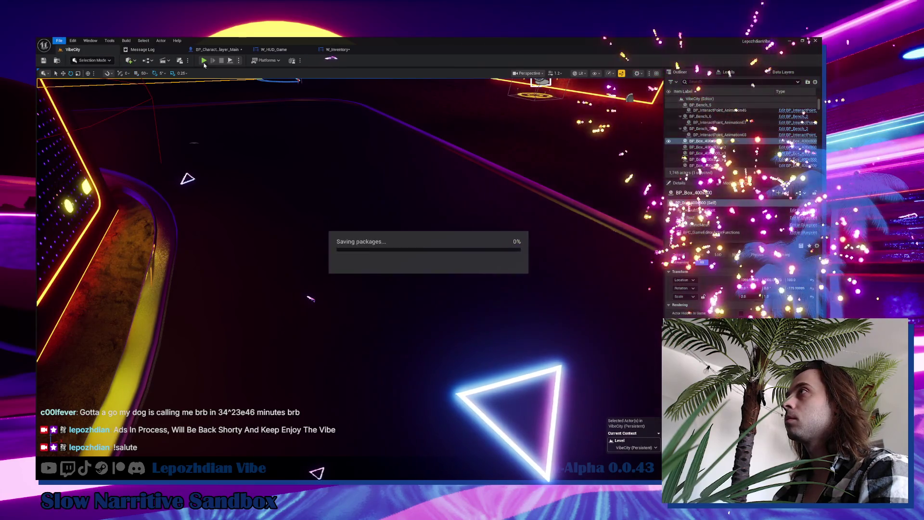
# Start another Play In Editor session, free the mouse, and view BP_Character_Player_Main's graph.
pyautogui.click(203, 60)
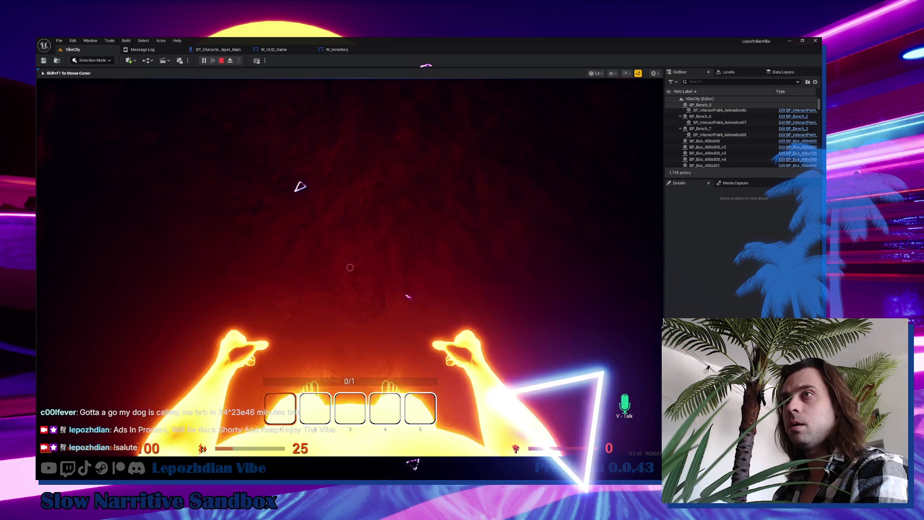
pyautogui.hotkey('shift', 'F1')
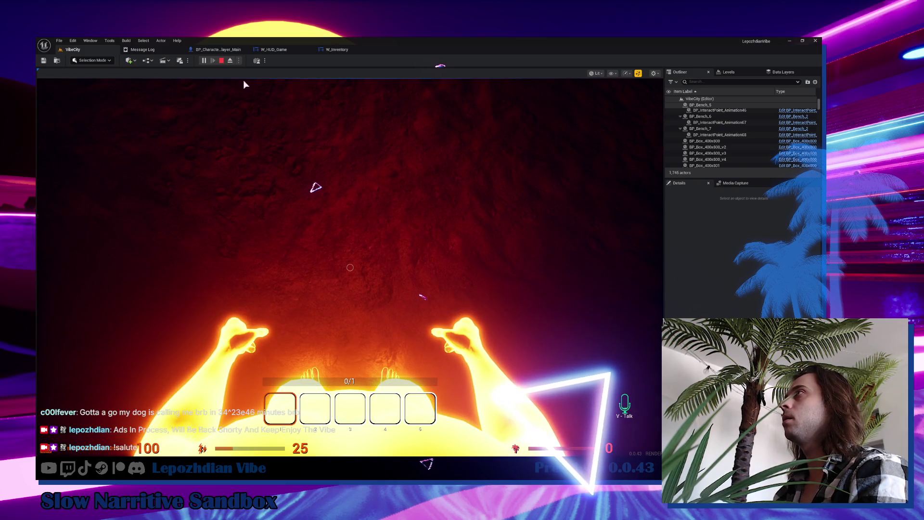
pyautogui.doubleClick(219, 47)
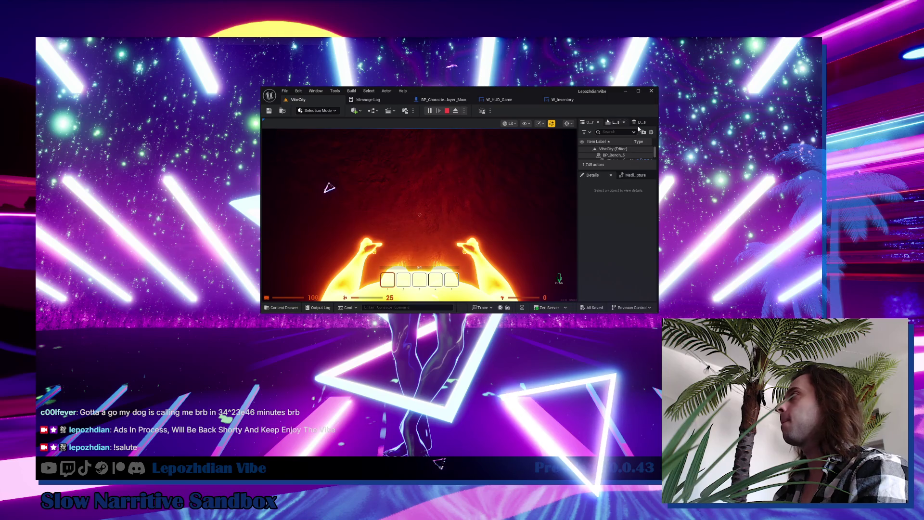
pyautogui.click(638, 92)
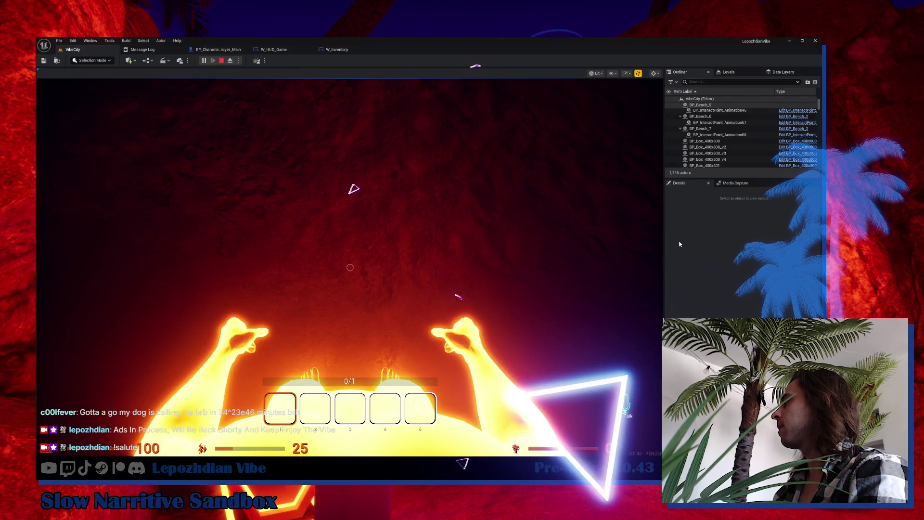
pyautogui.click(218, 49)
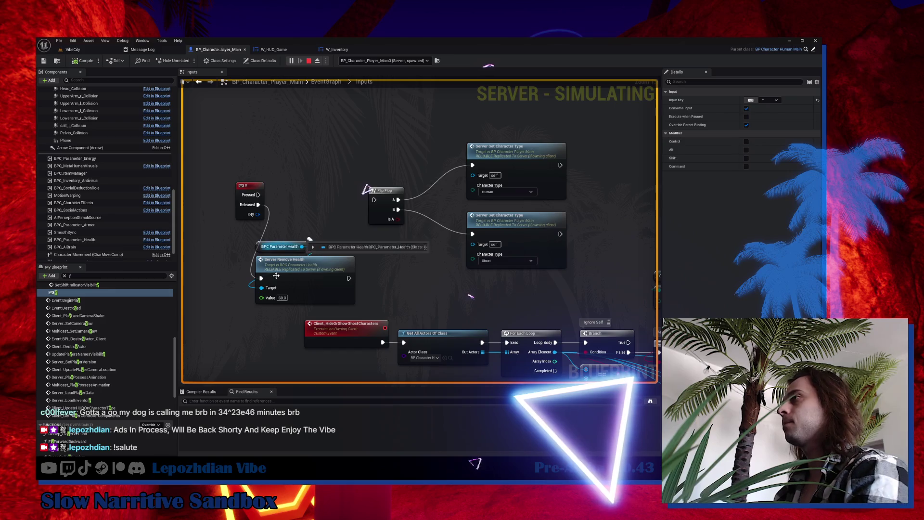